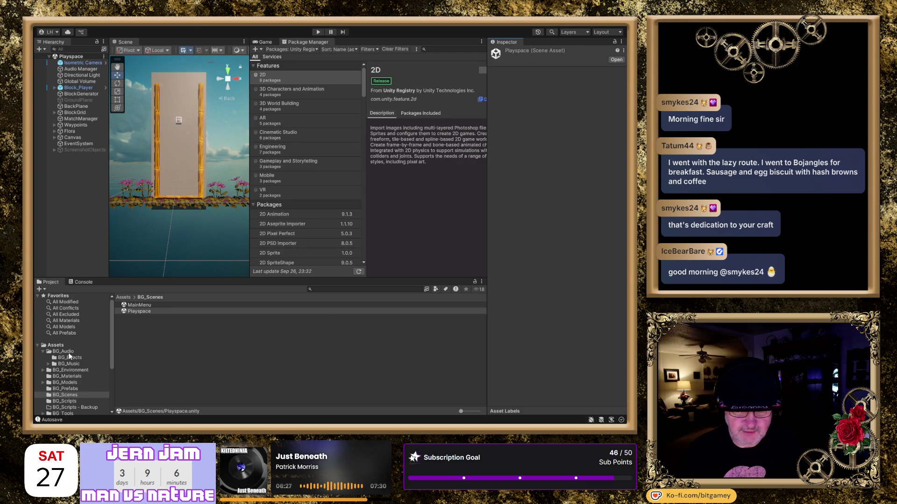
Open the MainMenu scene from BG_Scenes, show it in the Game view, and start a test run
left_click(140, 305)
double_click(140, 305)
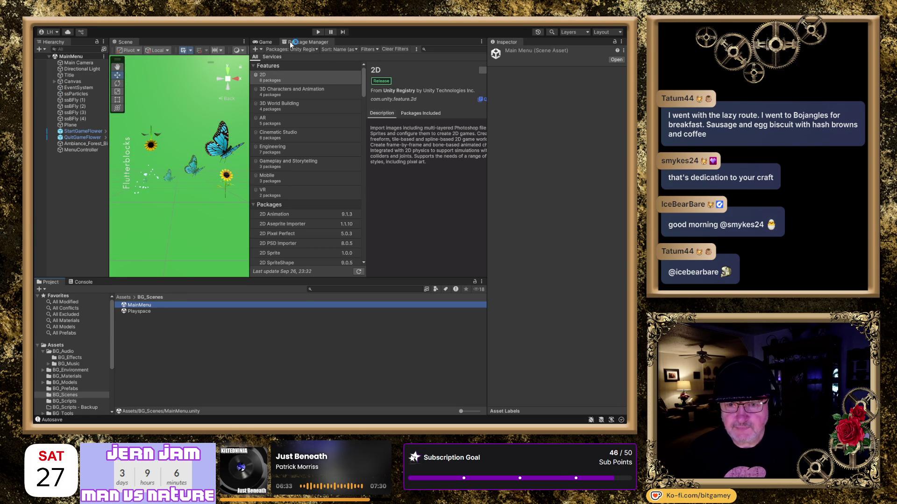
left_click(265, 42)
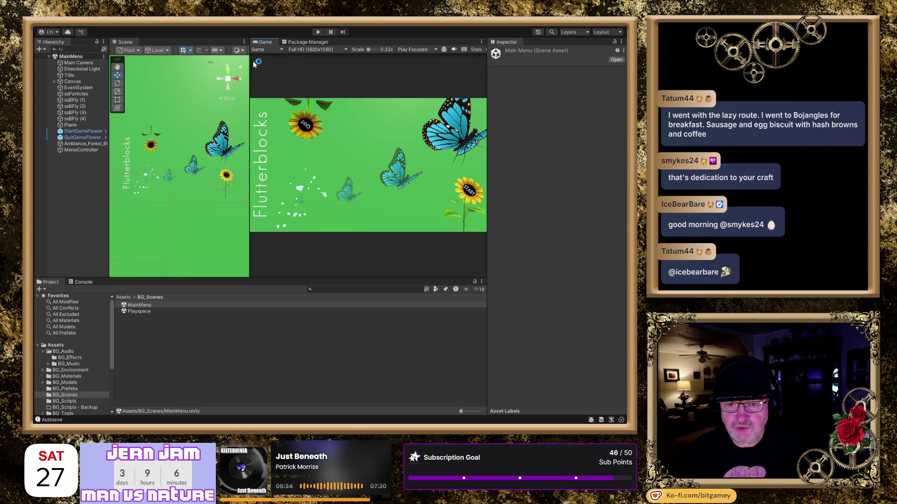
left_click(318, 32)
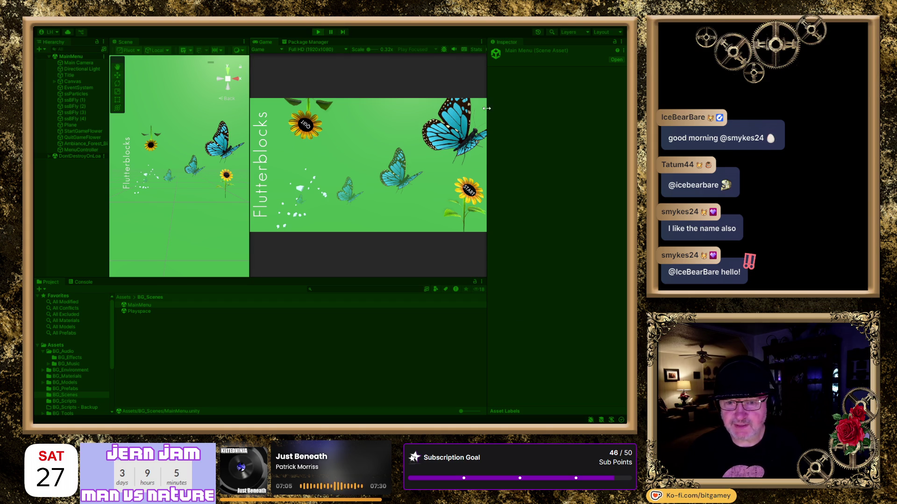
Stop and rerun the main menu test, leave the maximized preview, then stop Play mode
left_click(318, 32)
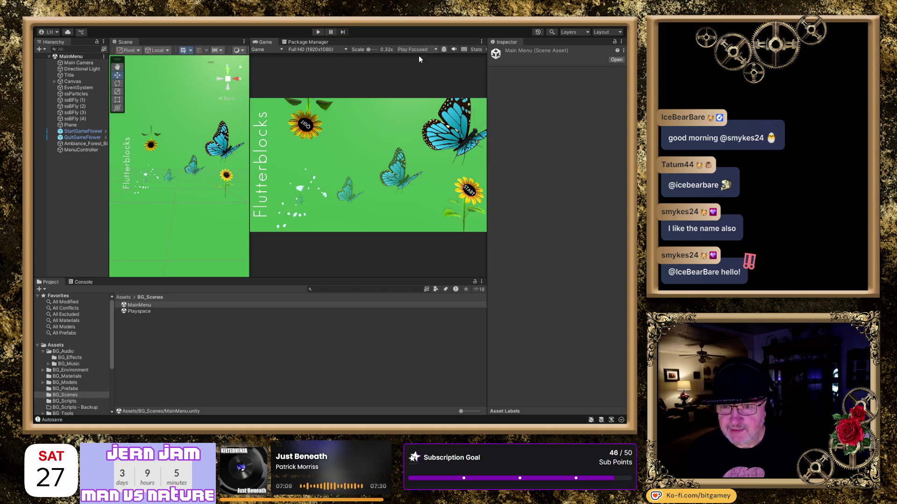
left_click(318, 32)
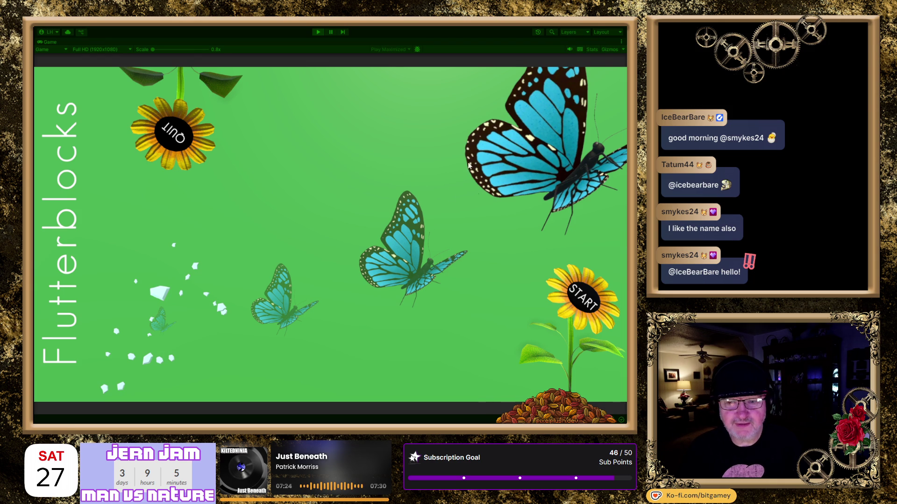
key("ctrl+p")
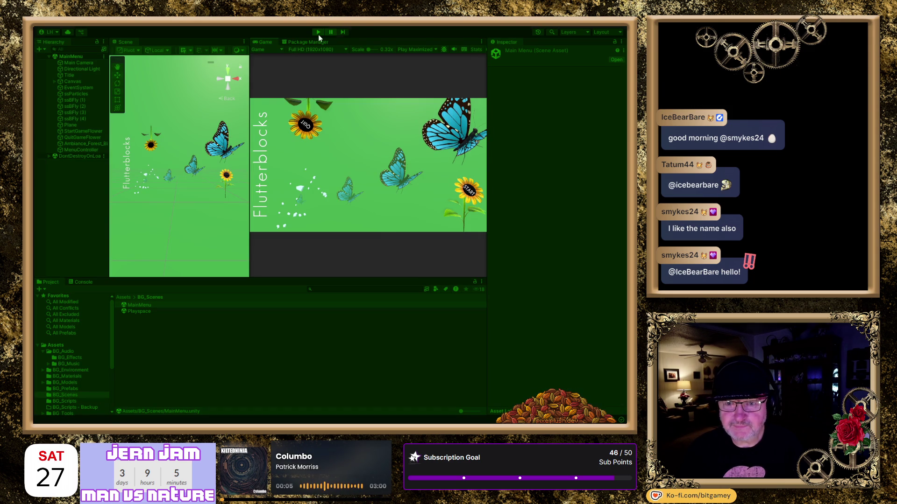
left_click(318, 32)
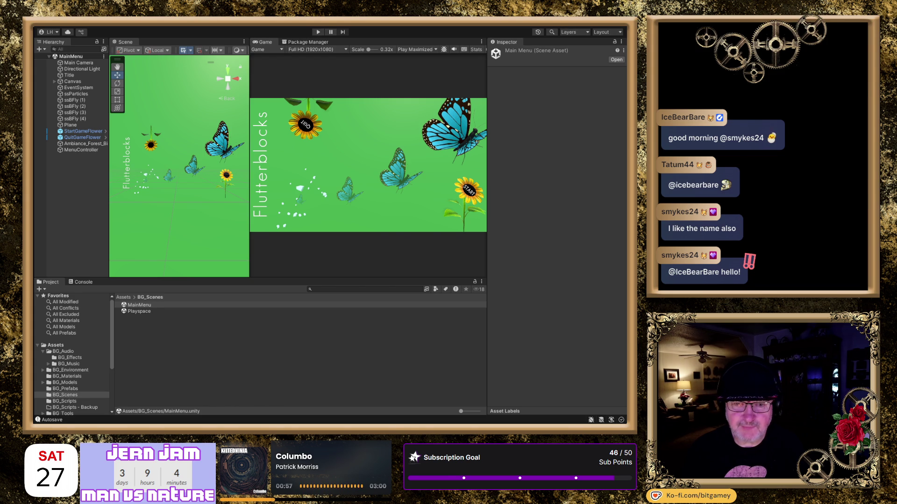
Select Ambiance_Forest_Birds_Loop in the Hierarchy to view its Audio Source at volume 0.05
left_click(74, 144)
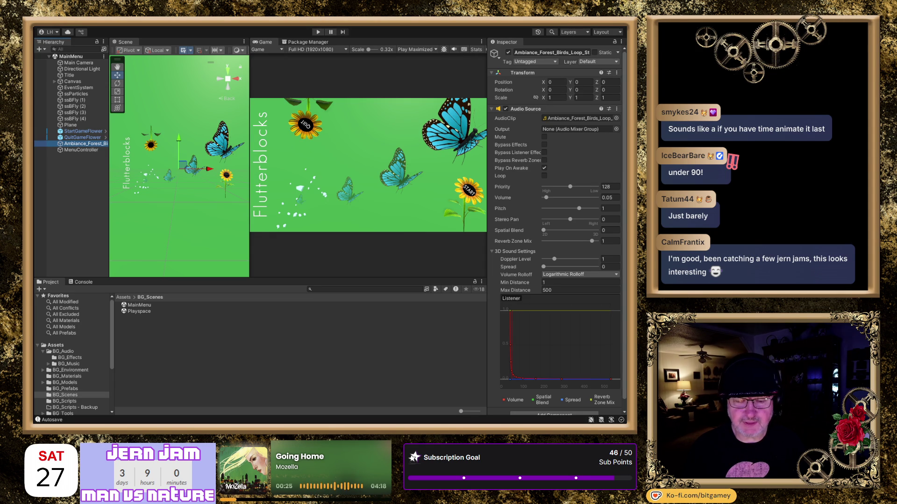
key("alt+Tab")
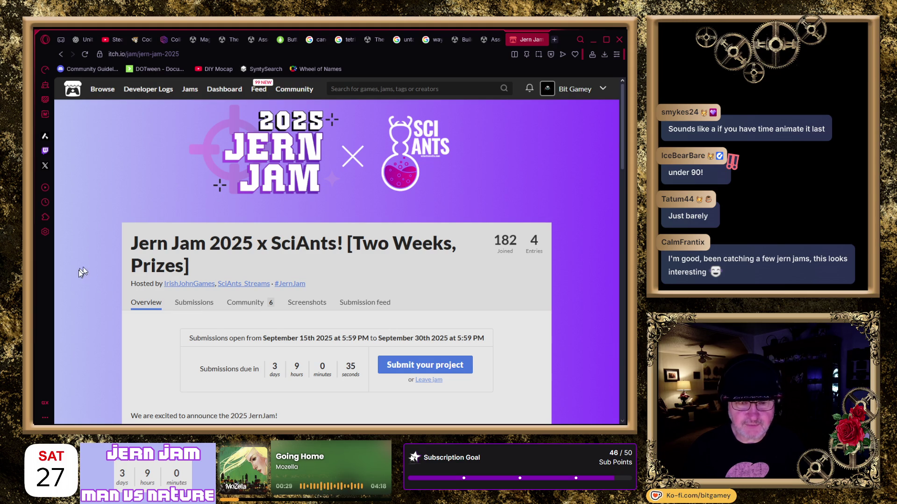
Scroll through the Jern Jam 2025 overview page, then return to the Unity project
scroll(555, 250, "down", 2)
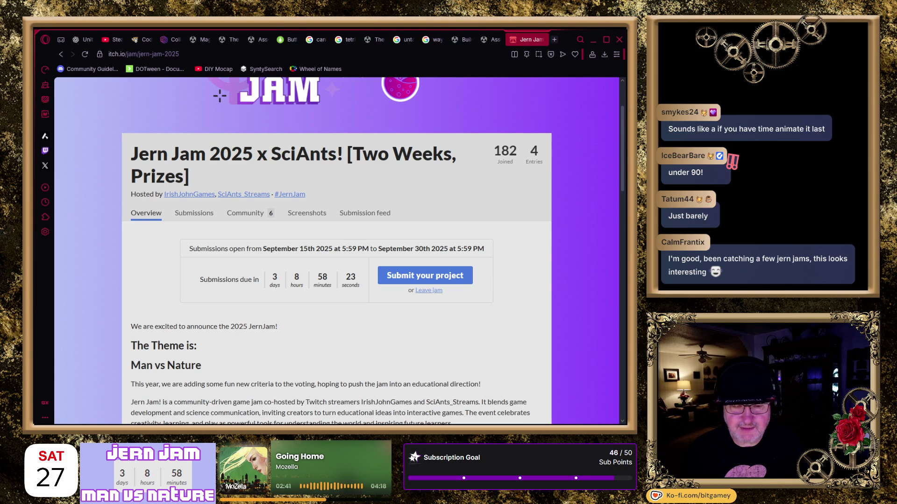
key("alt+Tab")
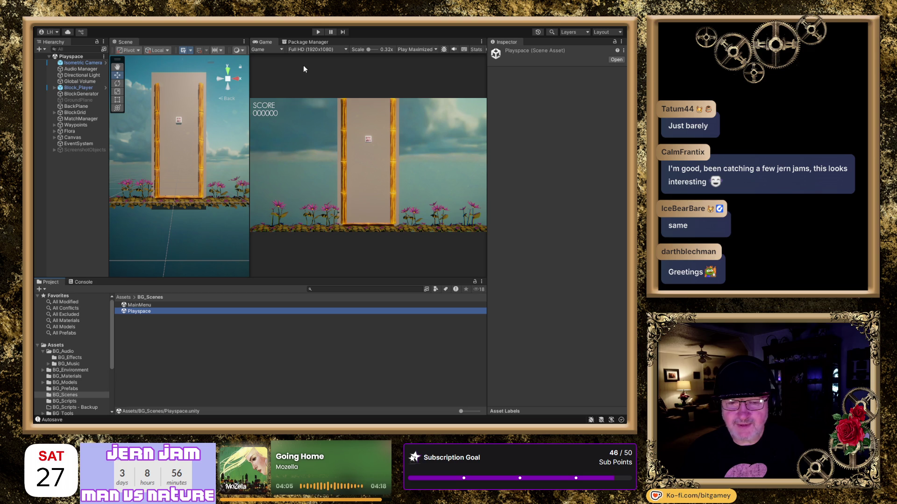
Open the MainMenu scene from the BG_Scenes folder
double_click(142, 305)
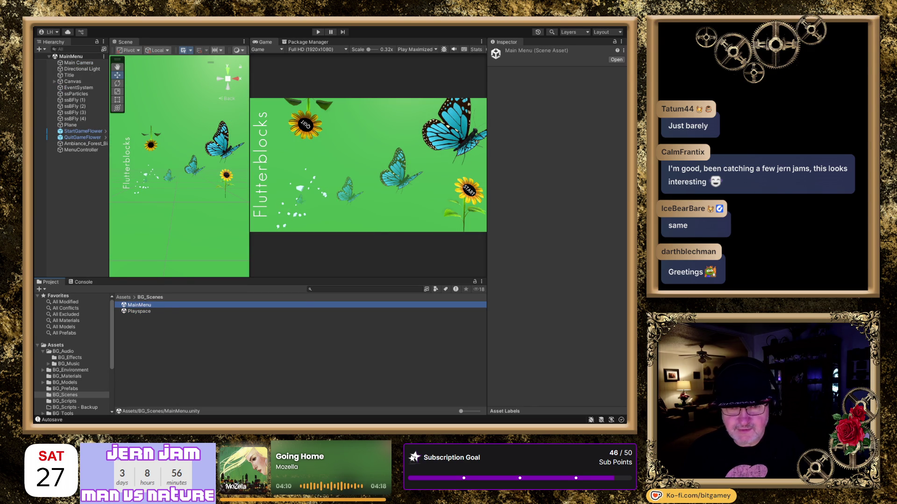
Enter maximized Play mode (Ctrl+P) to preview the Flutterblocks title screen
key("ctrl+p")
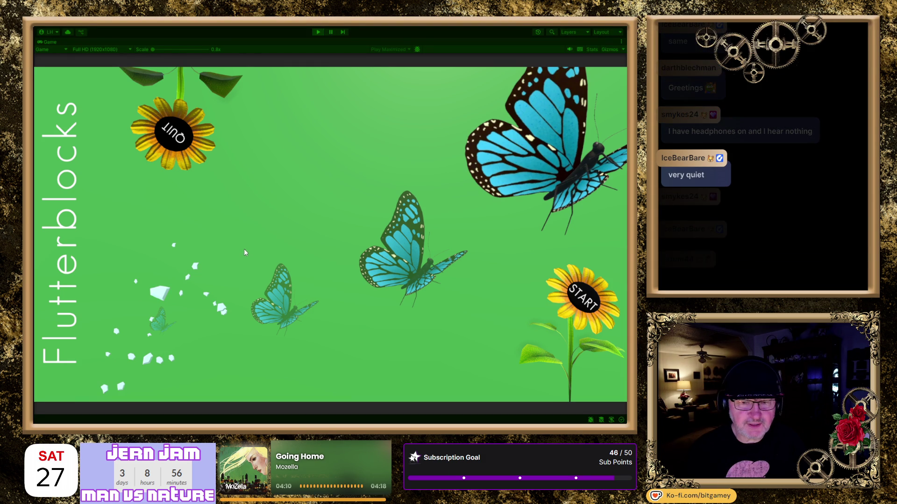
Stop the game, then enable Loop on Ambiance_Forest_Birds_Loop's Audio Source and edit its Volume
left_click(318, 32)
left_click(83, 143)
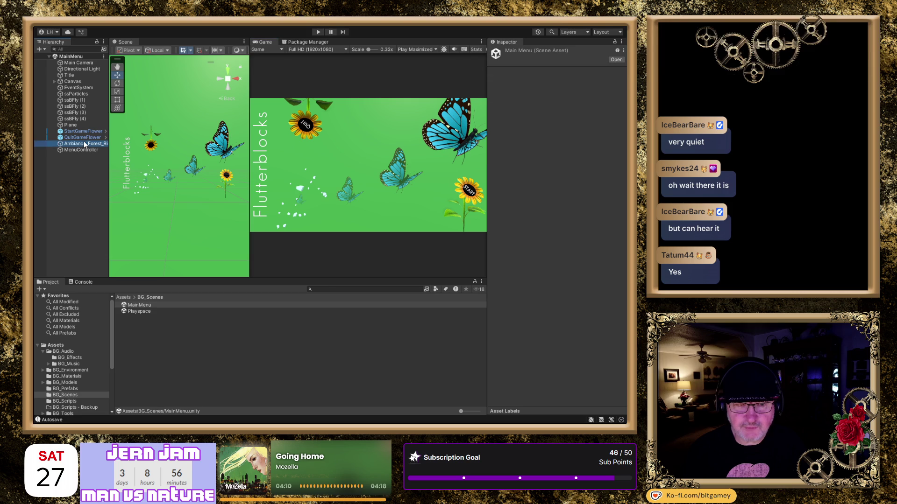
left_click(544, 176)
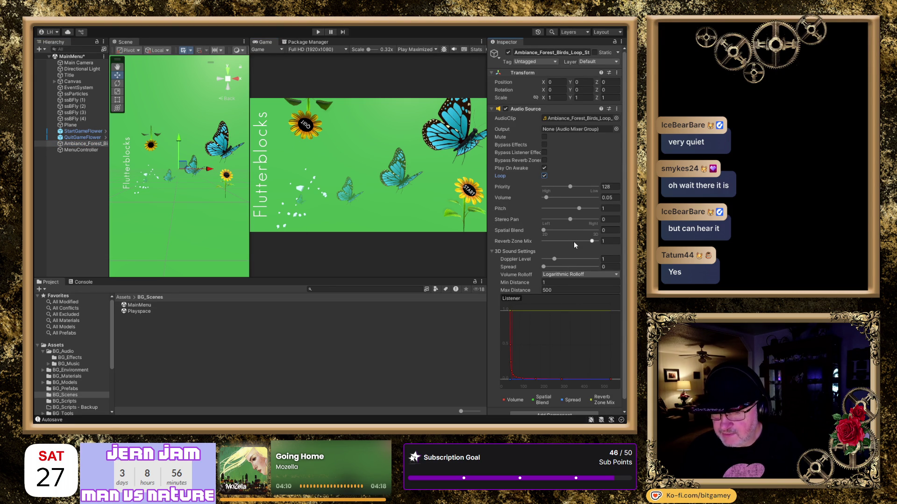
left_click(608, 197)
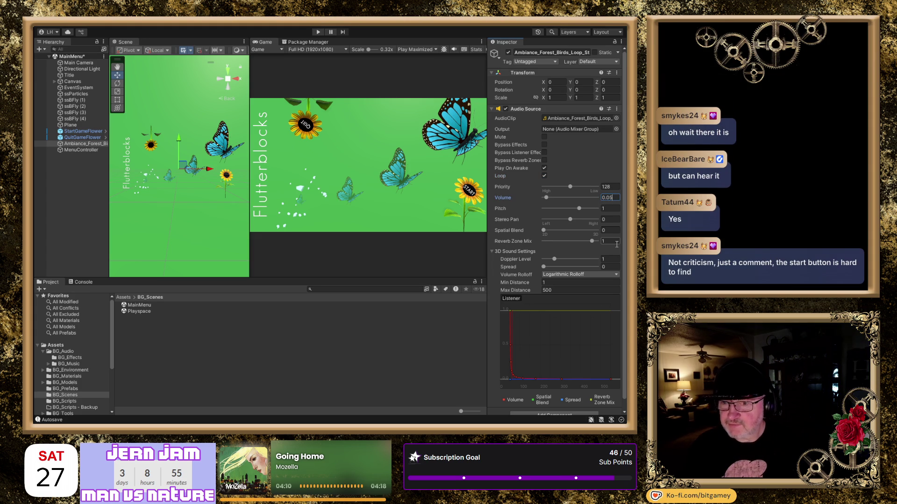
Set the ambience volume to 0.1 and play the main menu again
type("0.1")
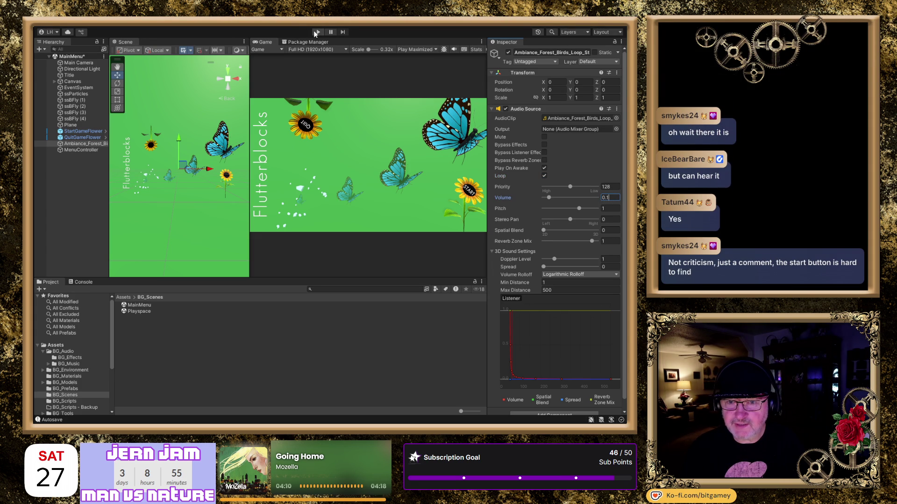
left_click(317, 32)
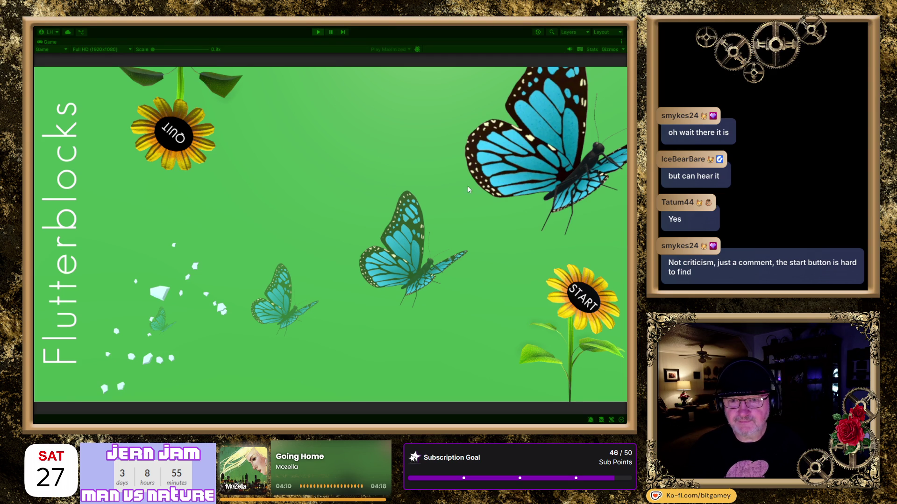
Start the game from the title screen and steer the face block among falling butterflies
left_click(585, 303)
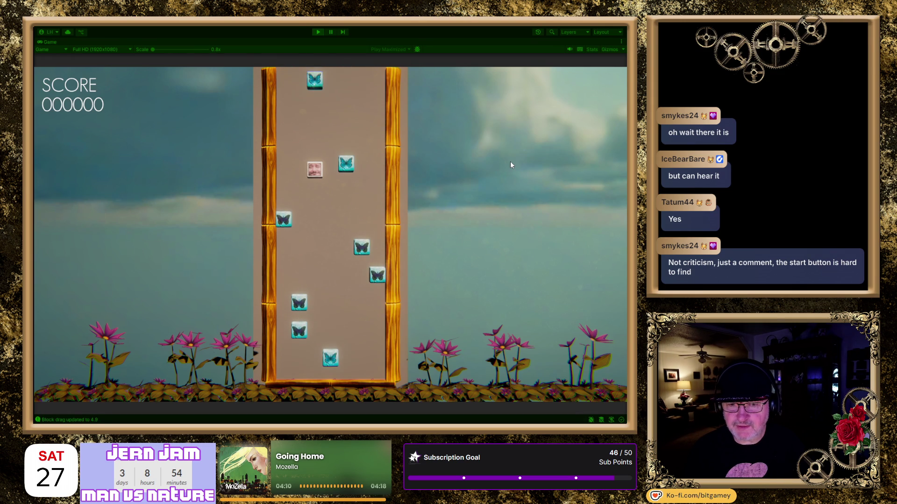
key("Left")
key("Left")
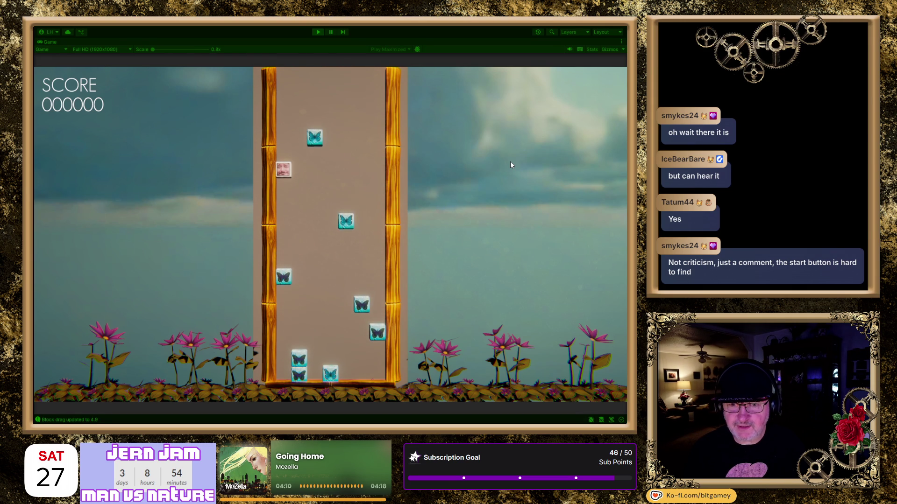
key("Right")
key("Right")
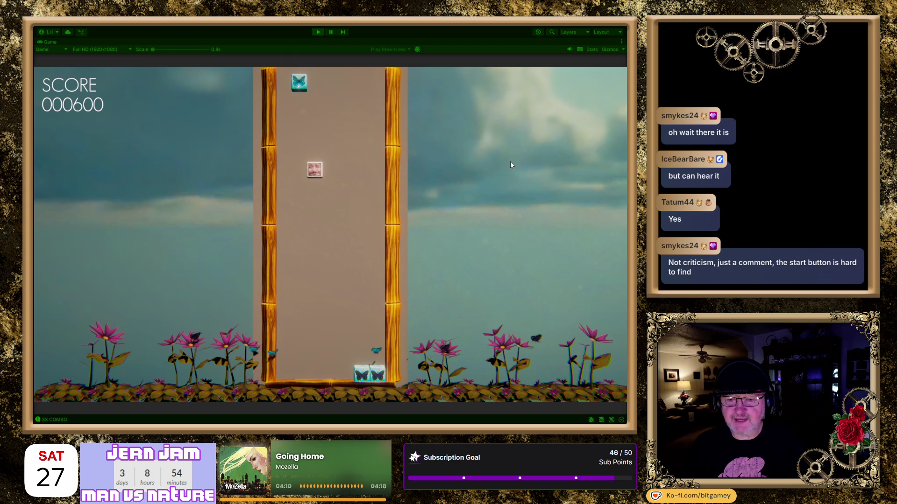
key("Left")
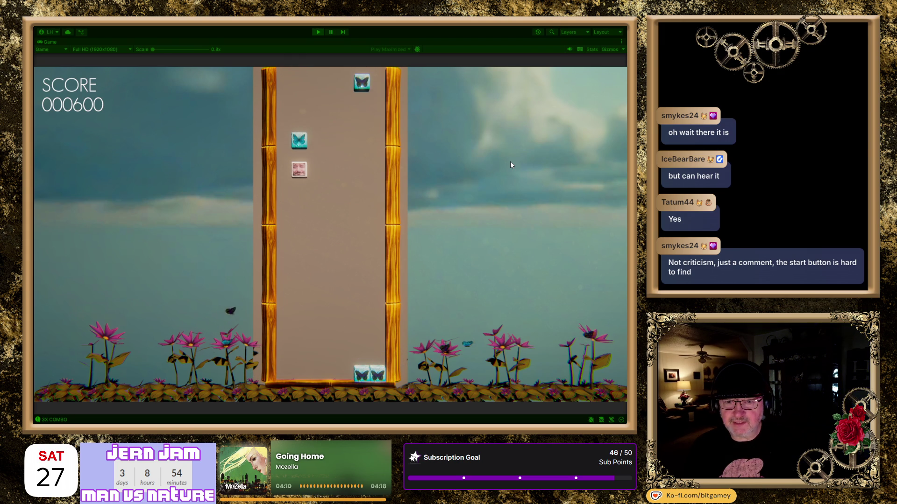
key("Right")
key("Right")
key("Left")
key("Right")
key("Right")
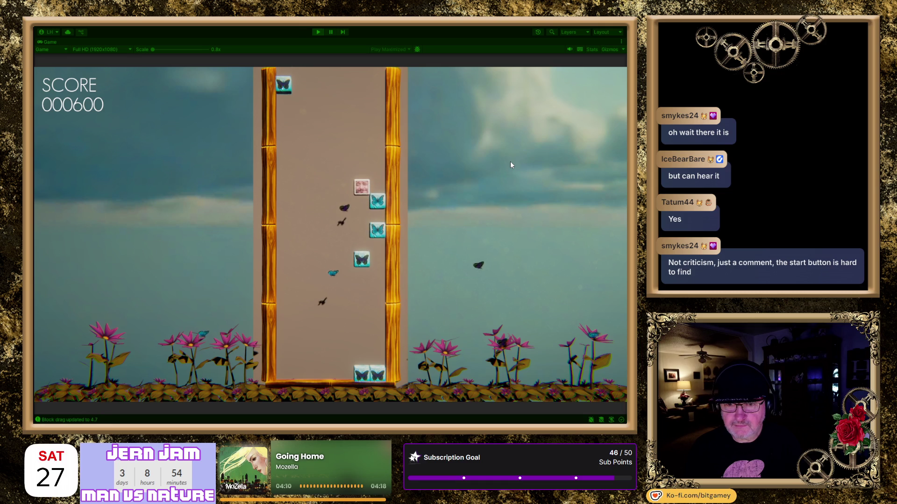
key("Left")
key("Left")
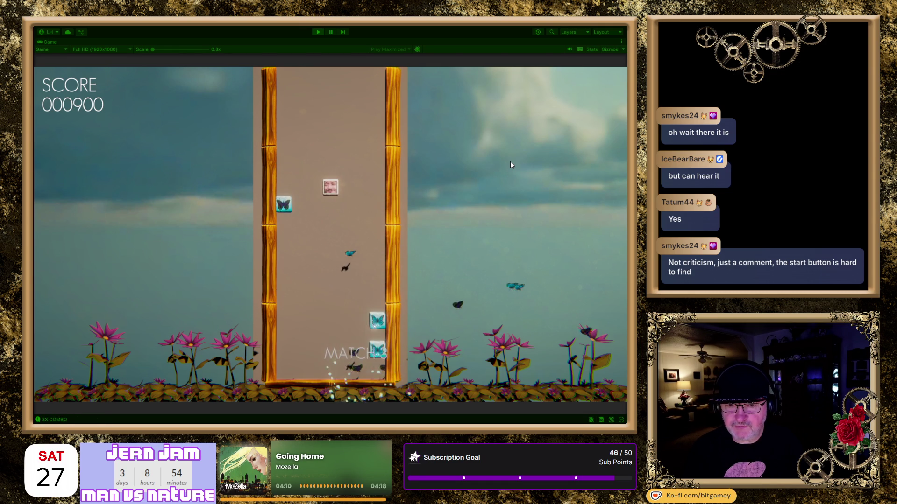
key("Left")
key("Left")
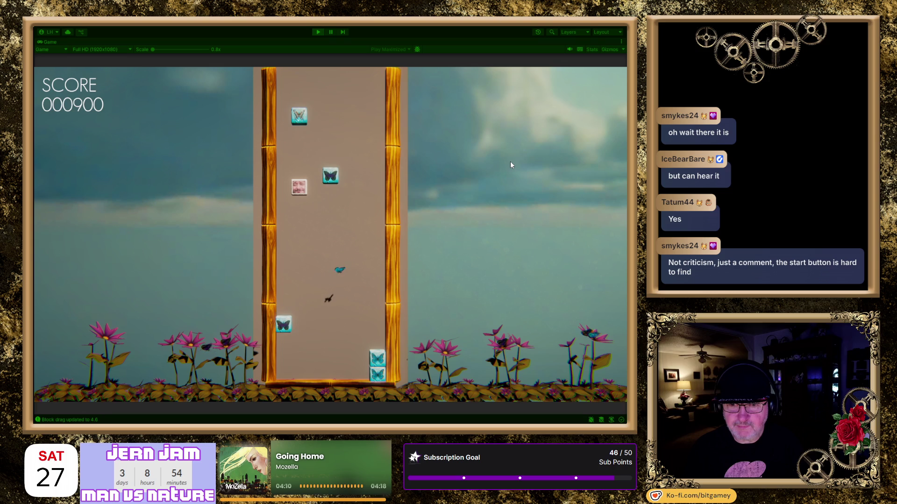
key("Left")
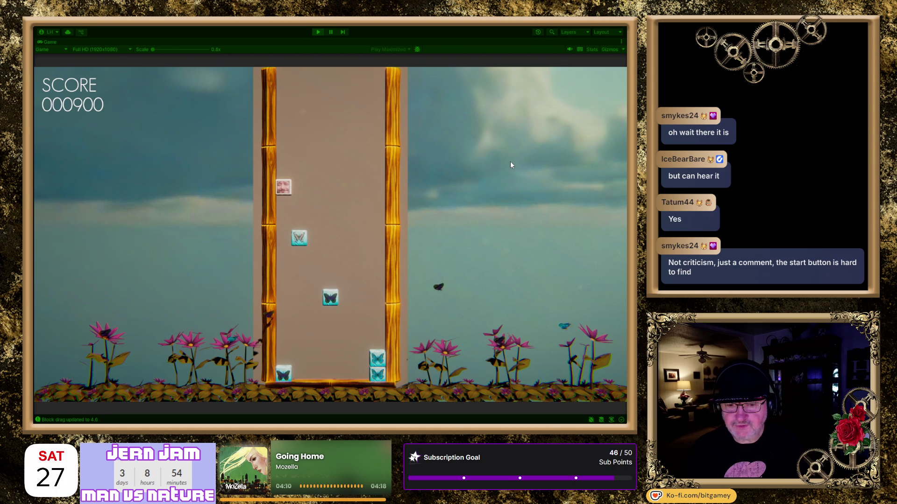
key("Right")
key("Right")
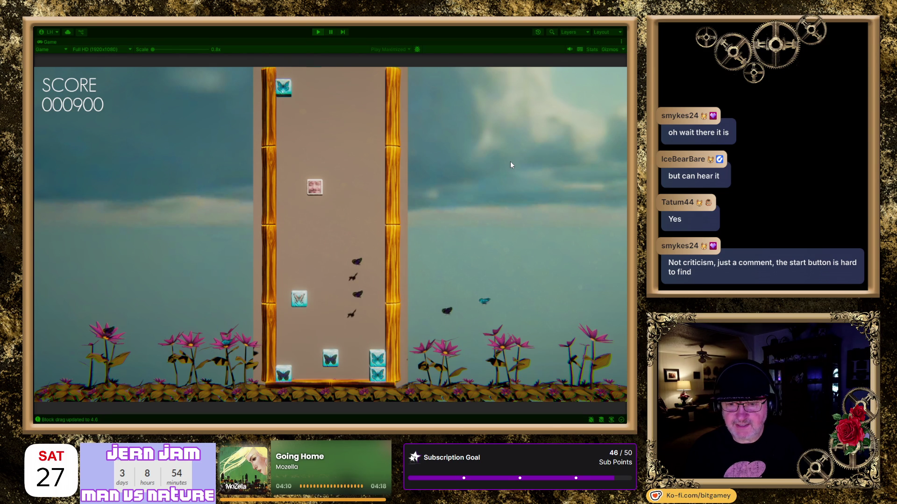
key("Right")
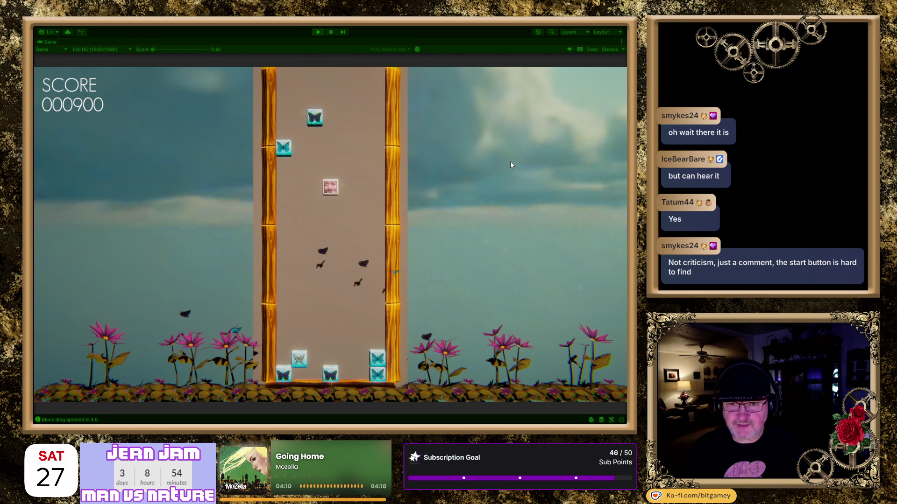
Keep positioning the face block to complete butterfly matches, raising the score to 002100
key("Right")
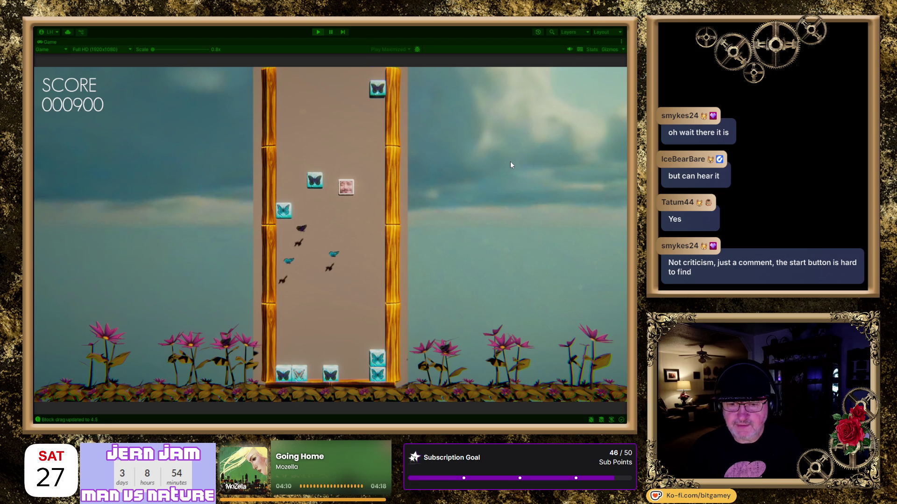
key("Left")
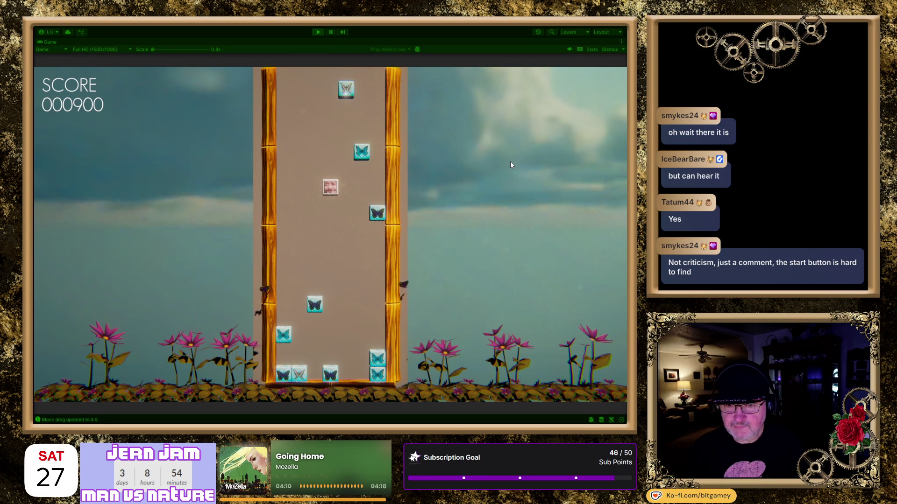
key("Left")
key("Left")
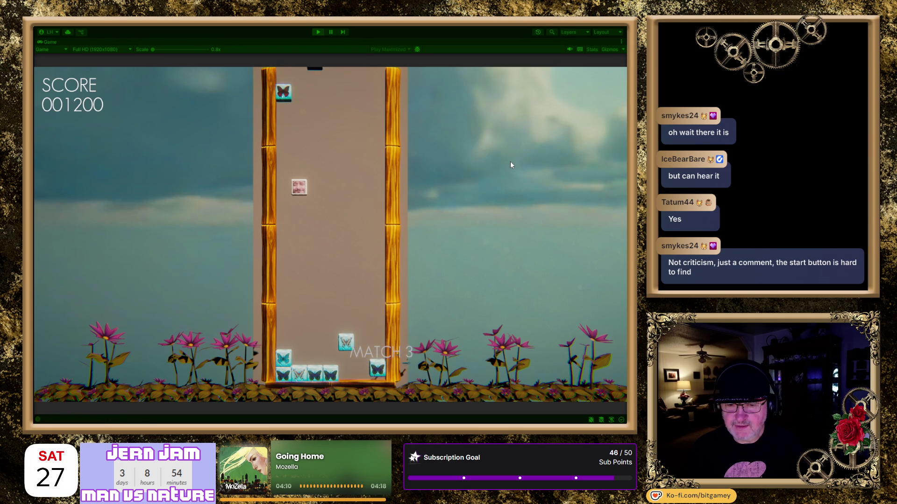
key("Right")
key("Right")
key("Left")
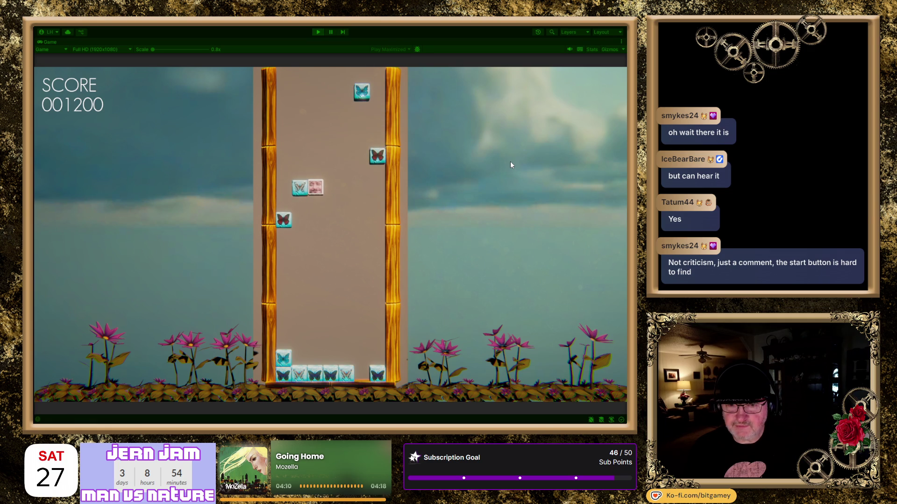
key("Right")
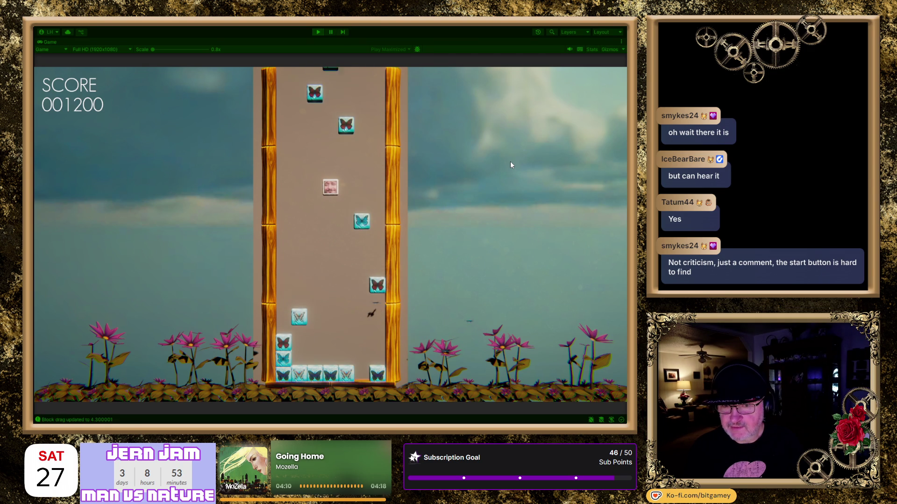
key("Left")
key("Left")
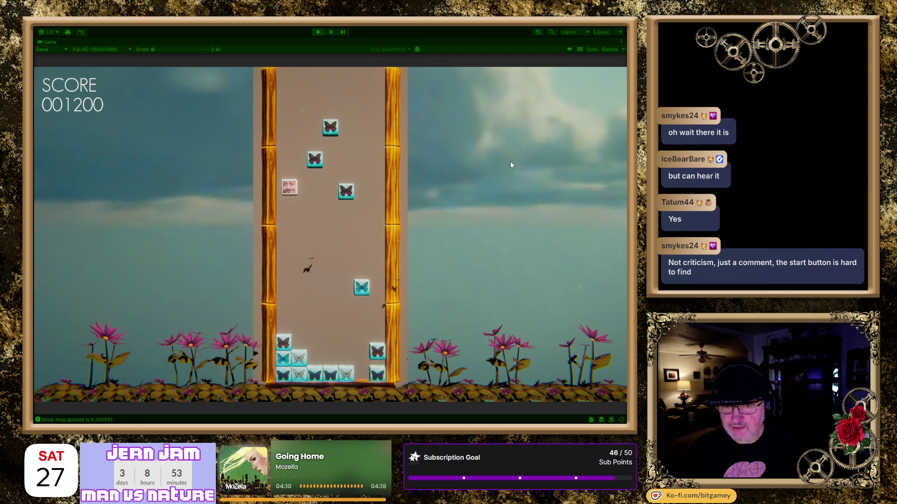
key("Right")
key("Left")
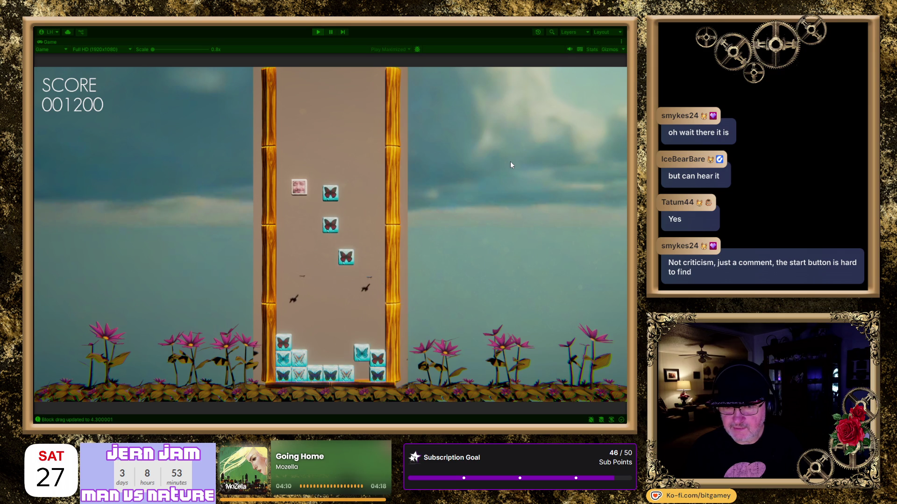
key("Right")
key("Right")
key("Right")
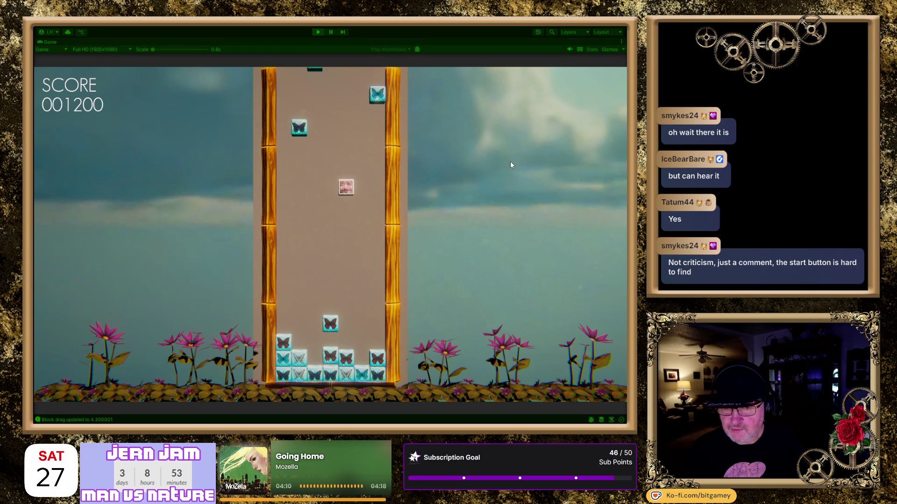
key("Left")
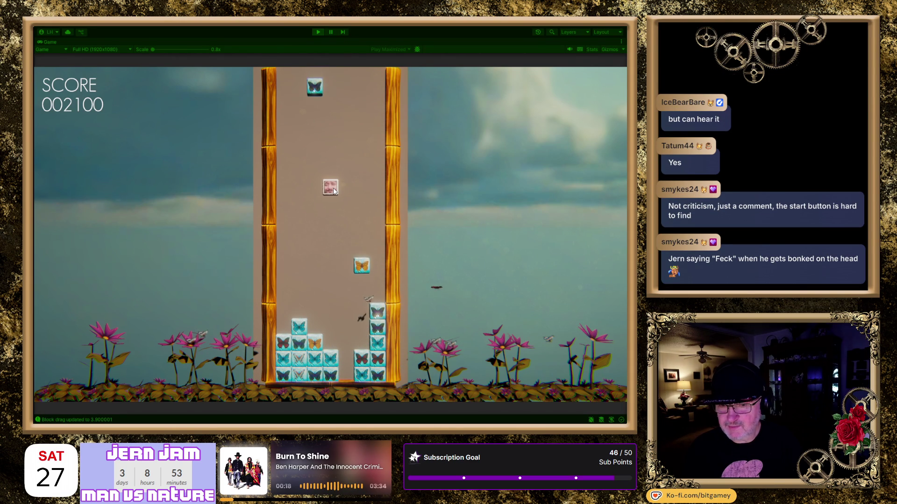
left_click_drag(333, 188, 348, 188)
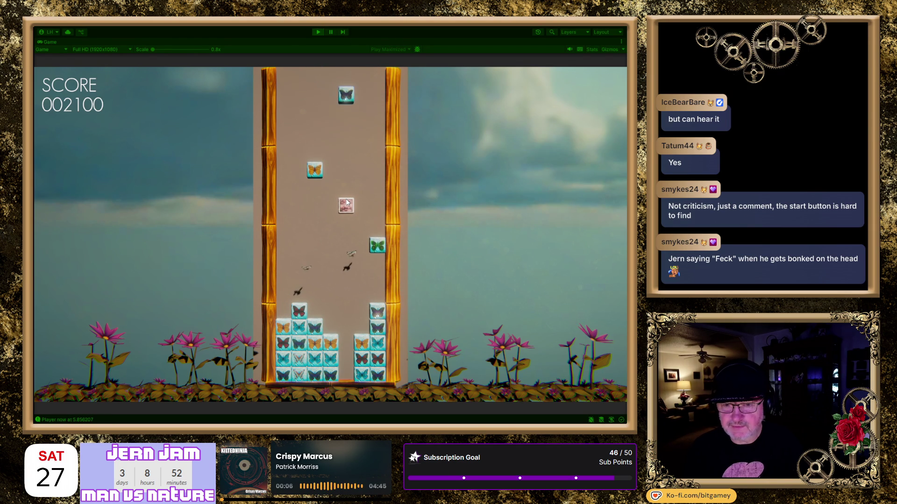
Steer the face tile left and right as butterfly blocks fall and stack
key("Right")
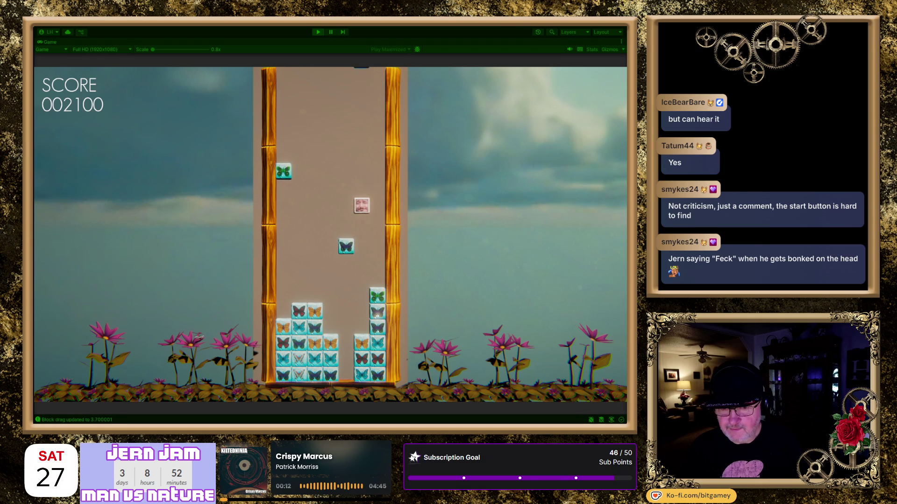
key("Left")
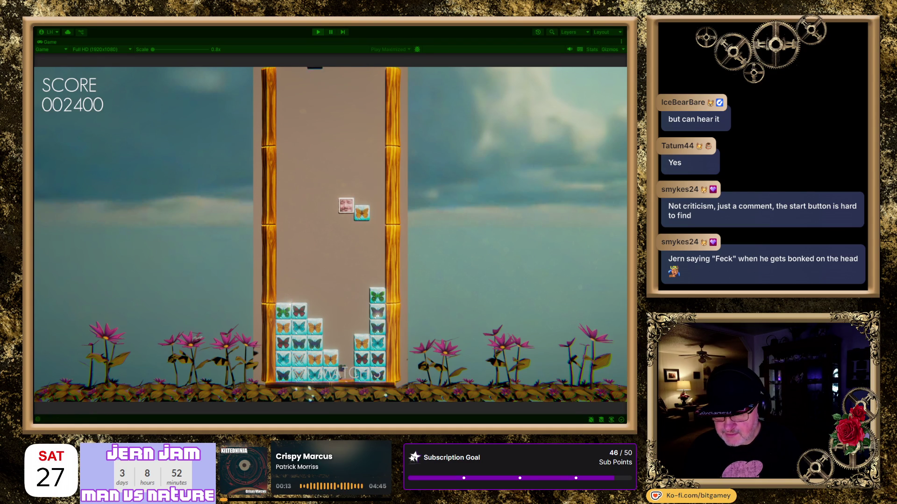
key("Right")
key("Left")
key("Left")
key("Left")
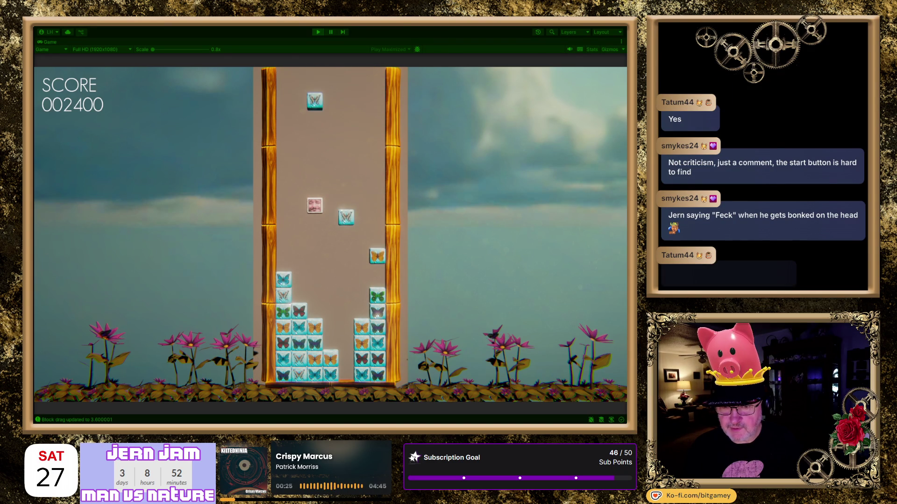
key("Left")
key("Left")
key("Right")
key("Right")
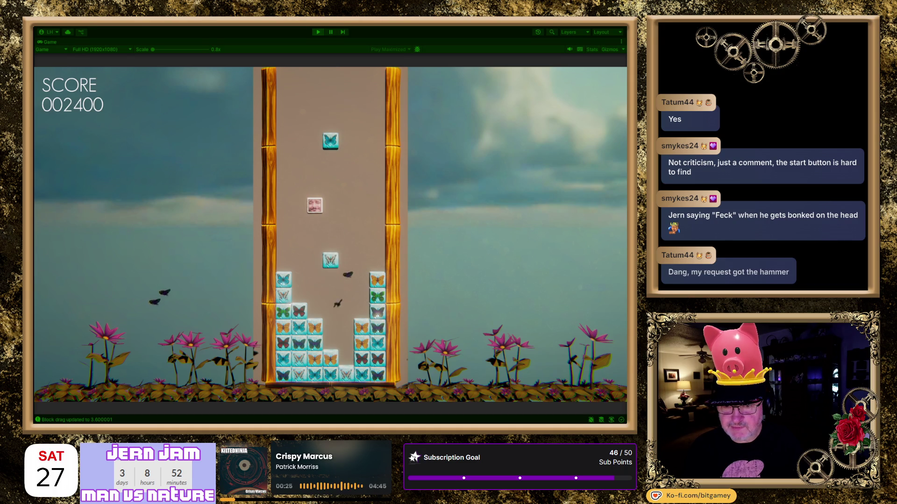
key("Right")
key("Right")
key("Right")
key("Left")
key("Left")
key("Left")
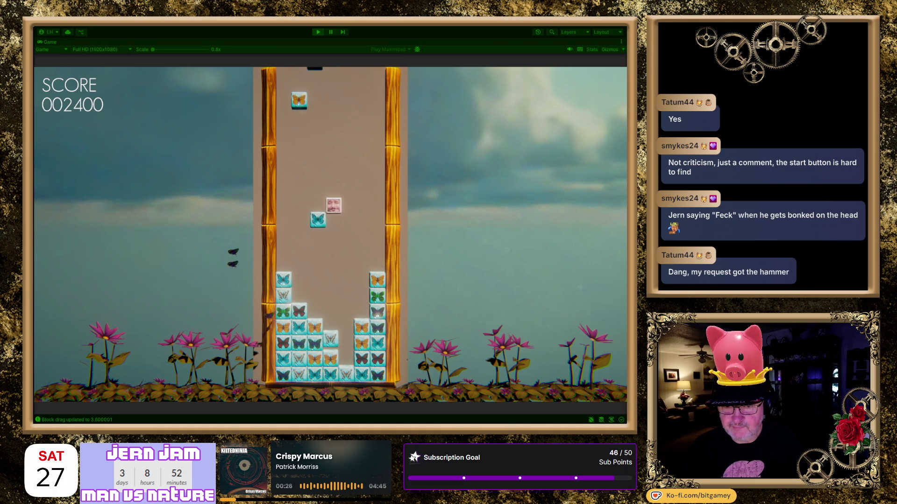
key("Right")
key("Right")
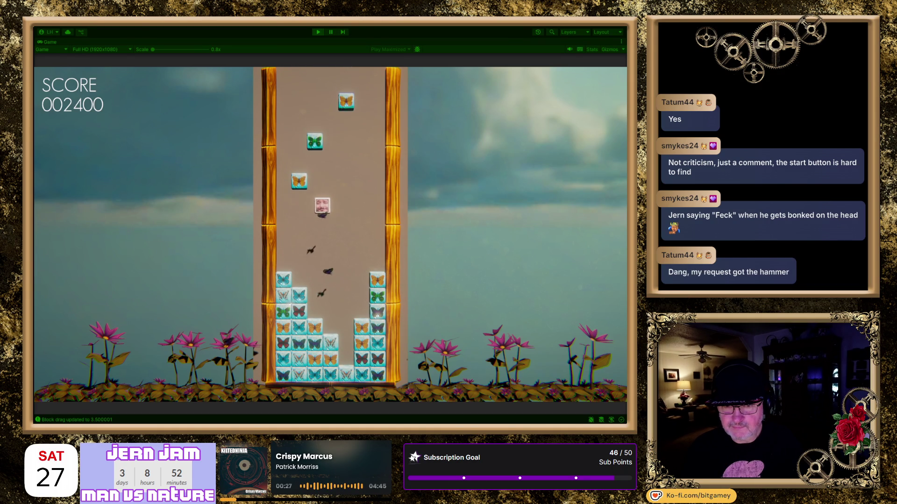
key("Right")
key("Right")
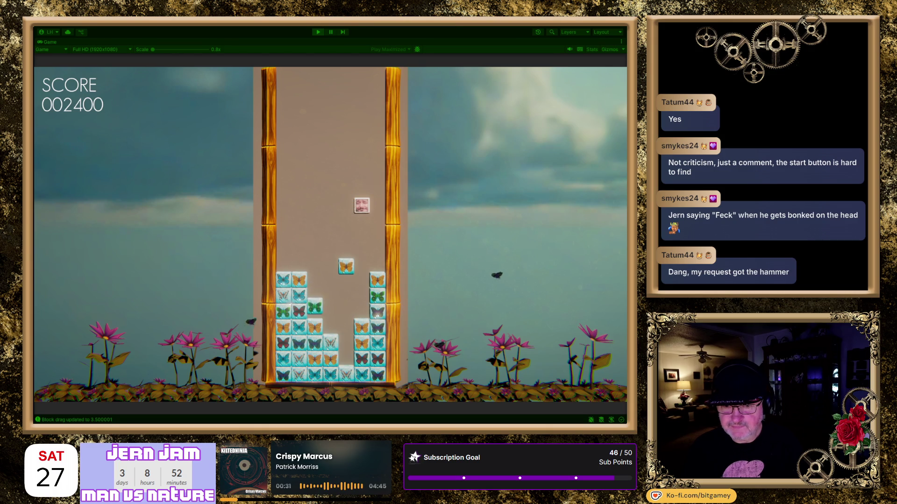
key("Left")
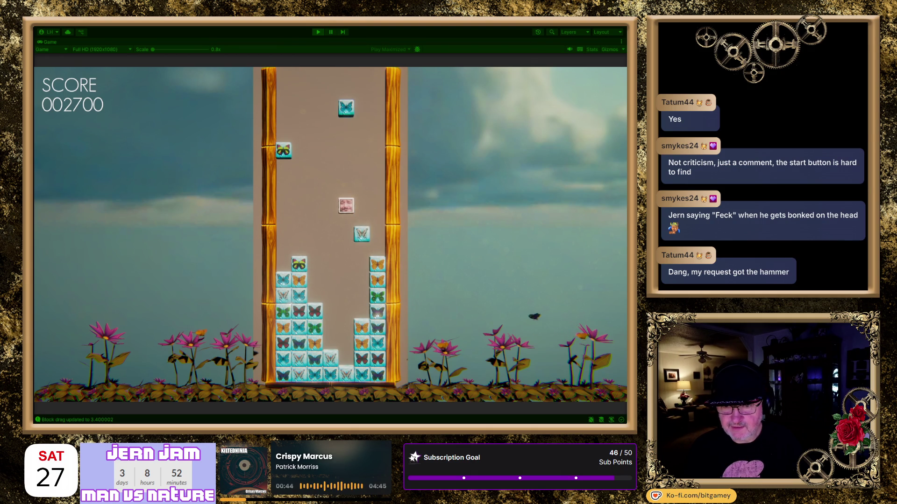
key("Right")
Keep moving the face tile to clear another match-3, bringing the score to 003600
key("Left")
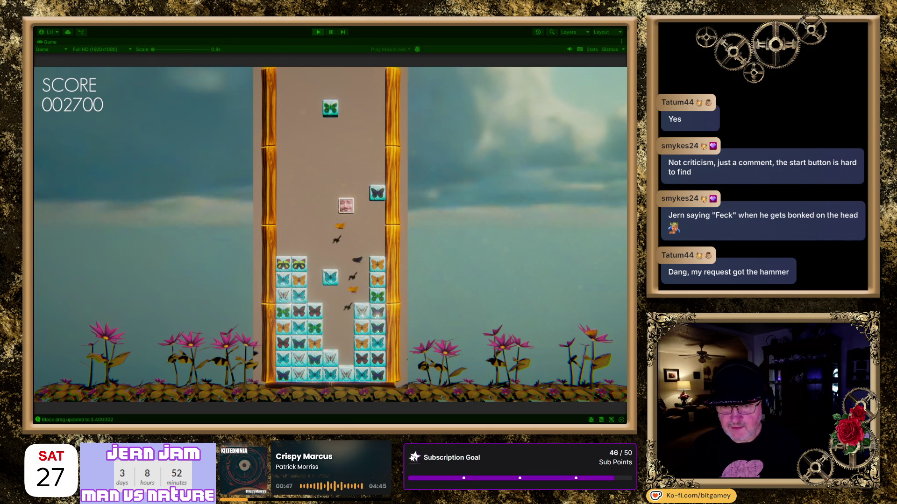
key("Right")
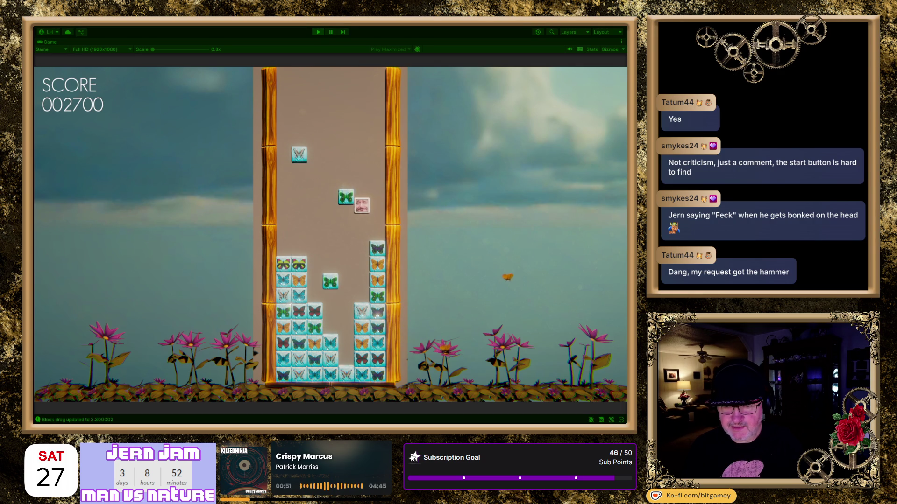
key("Left")
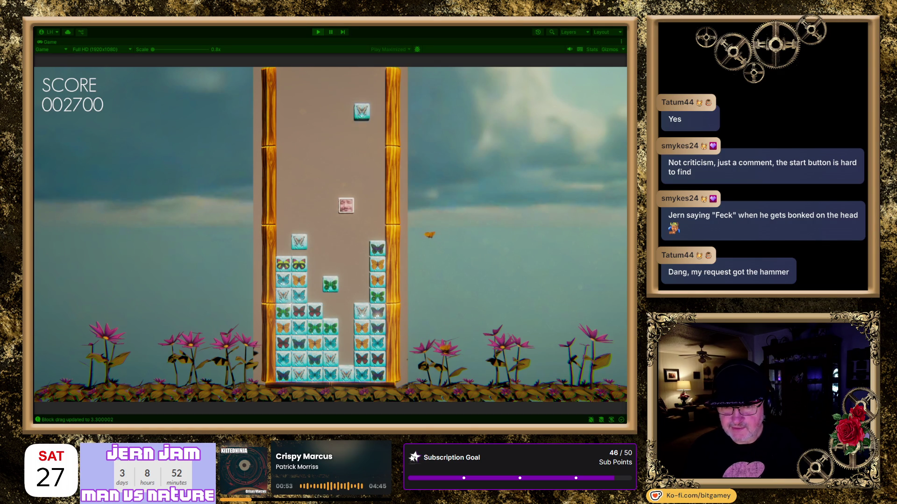
key("Left")
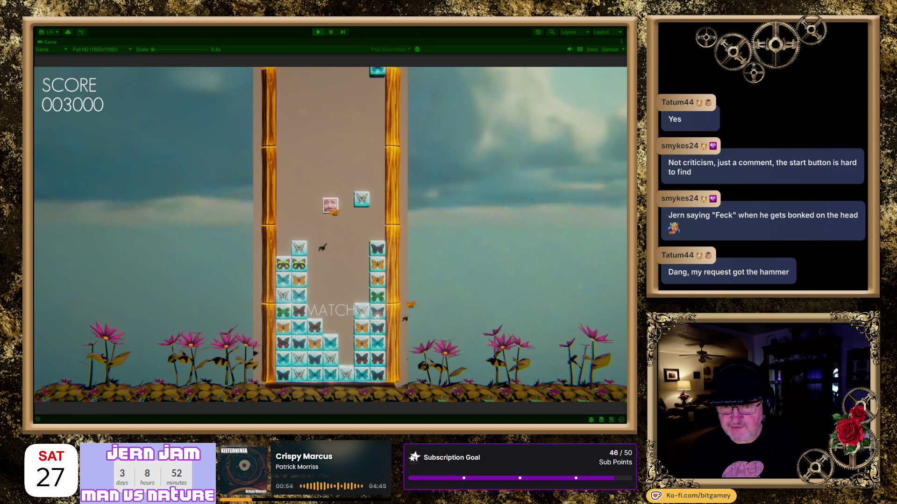
key("Right")
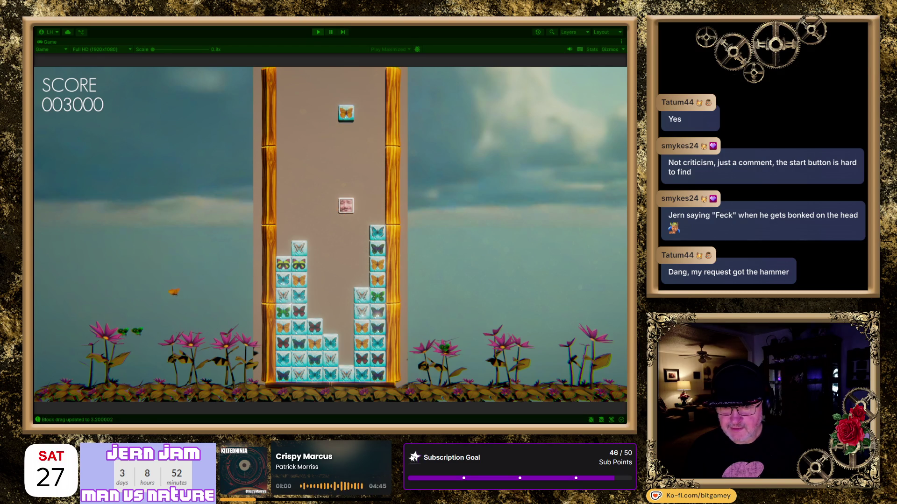
key("Left")
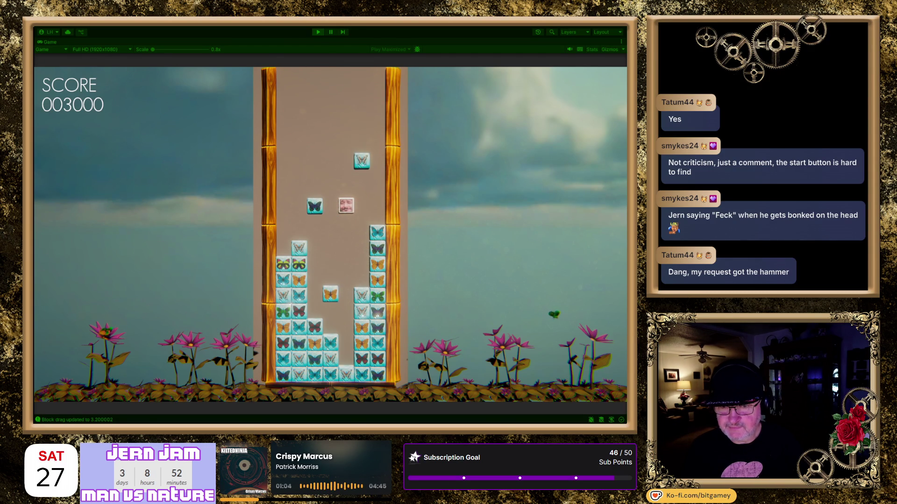
key("Left")
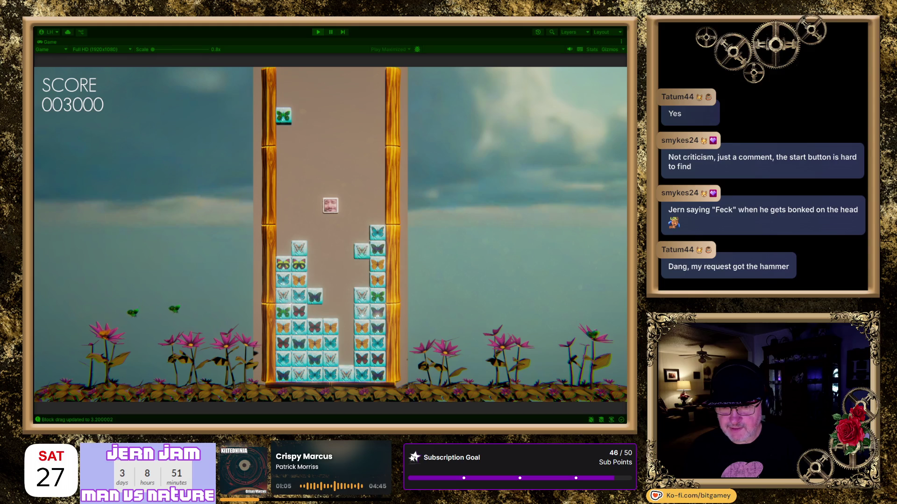
key("Right")
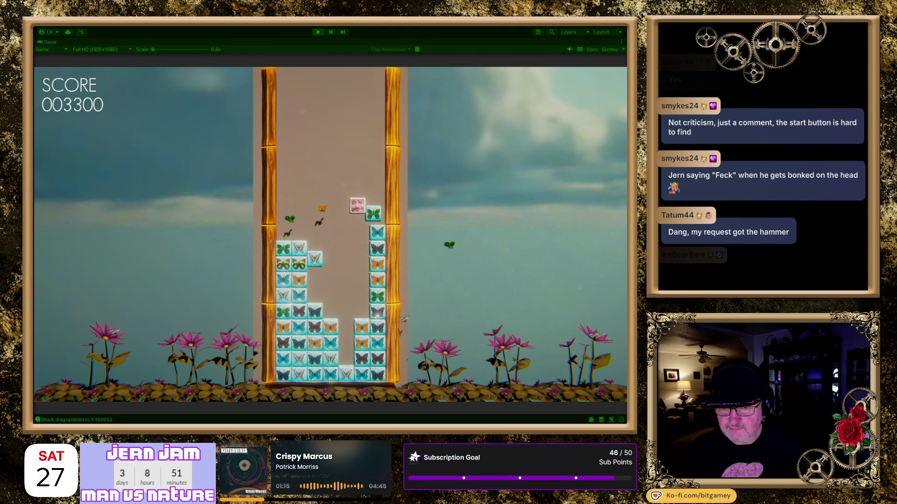
key("Left")
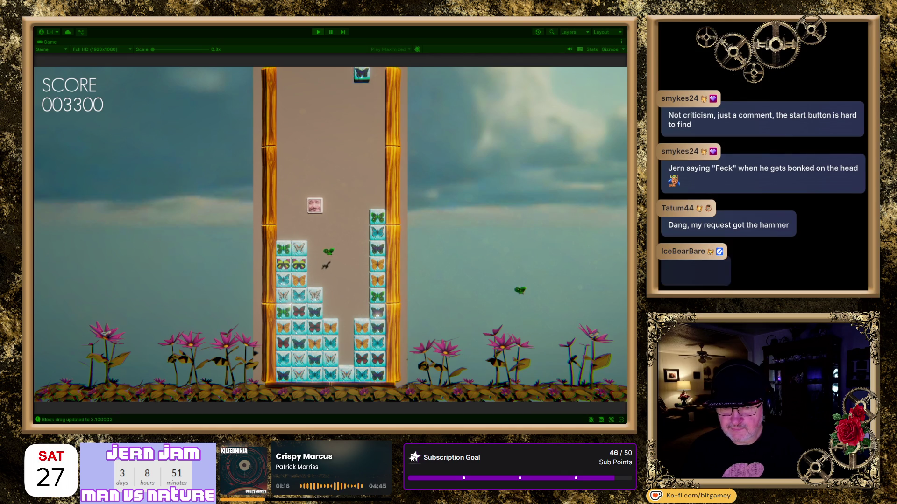
key("Right")
key("Right")
key("Left")
key("Left")
key("Right")
key("Right")
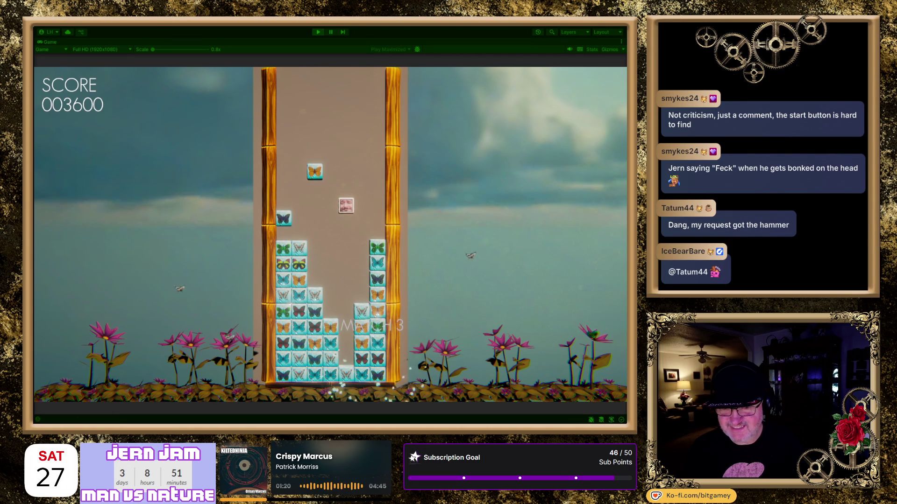
Shuffle the face tile left and right to dodge blocks as the butterfly stacks climb
key("Right")
key("Left")
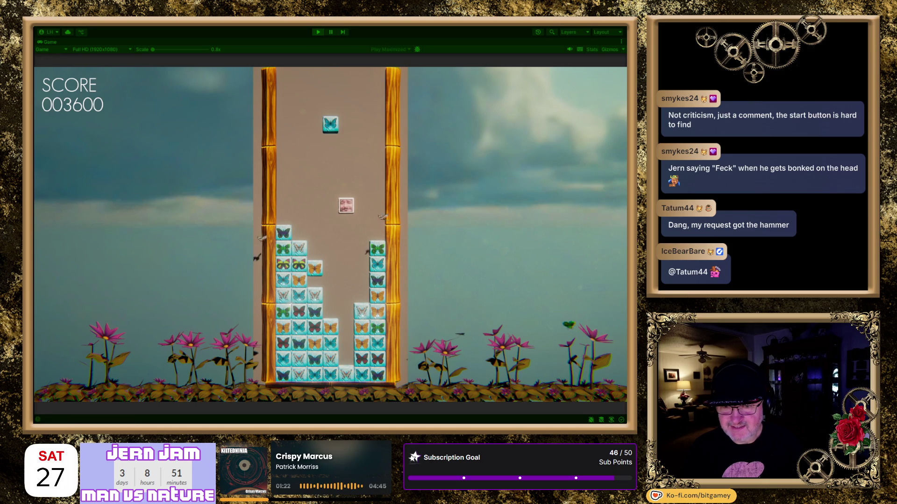
key("Left")
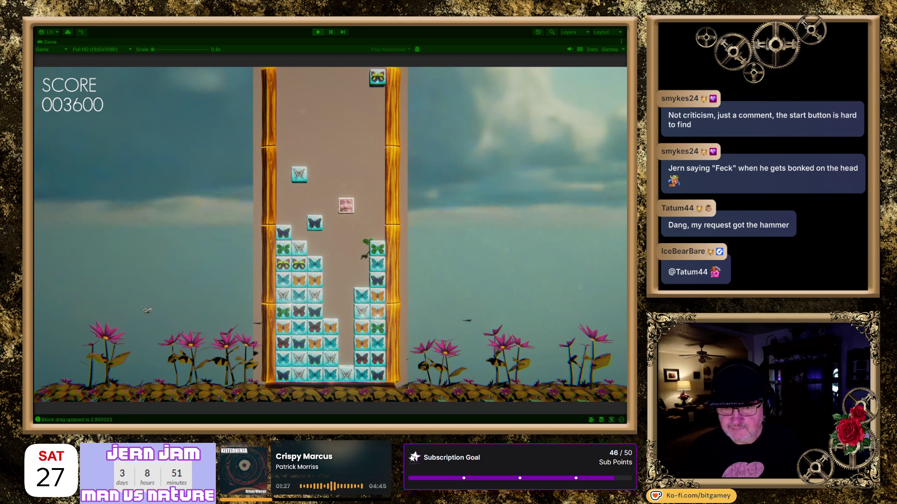
key("Left")
key("Left")
key("Right")
key("Right")
key("Left")
key("Right")
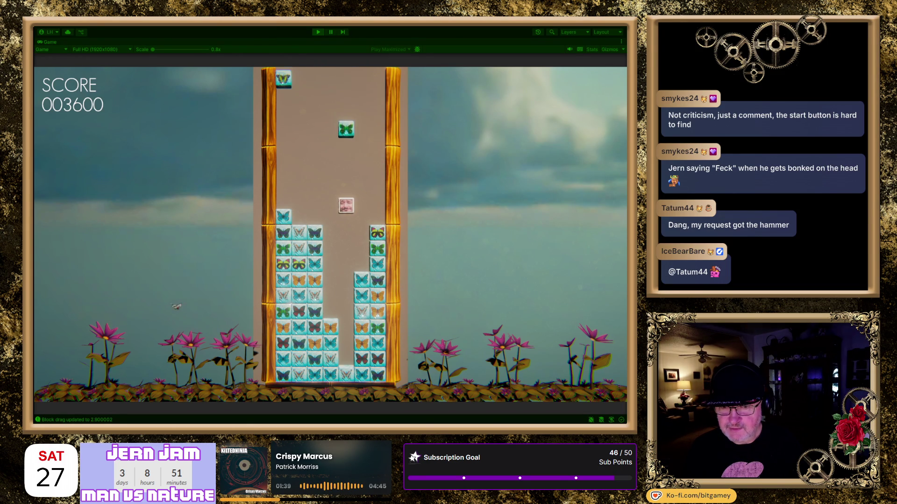
Keep stepping the face tile between columns until the stacks near the top, score at 003600
key("Right")
key("Left")
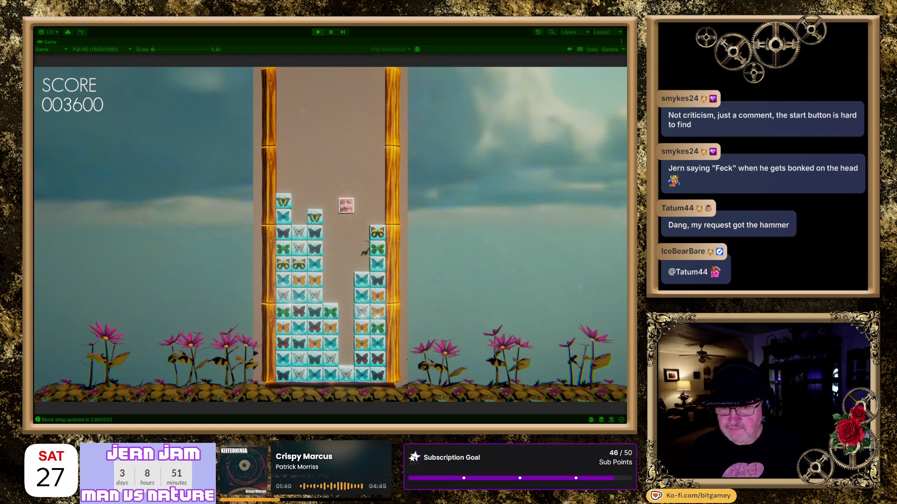
key("Left")
key("Right")
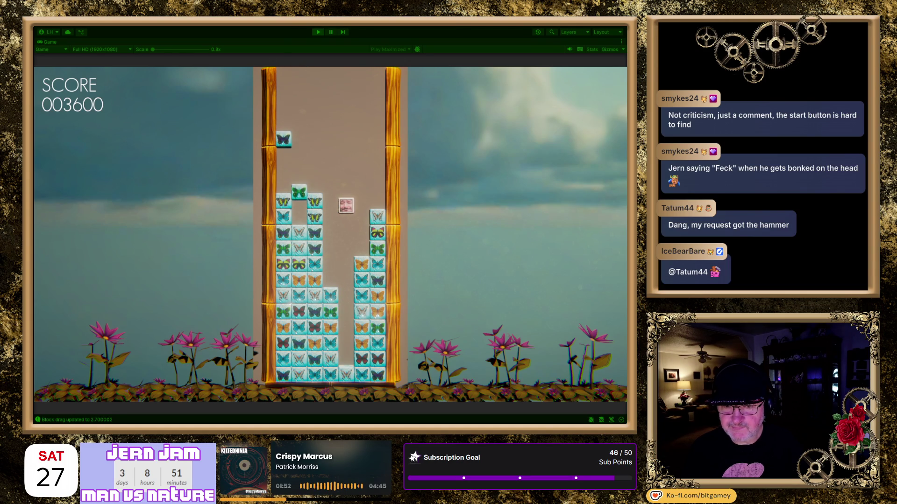
key("Right")
key("Right")
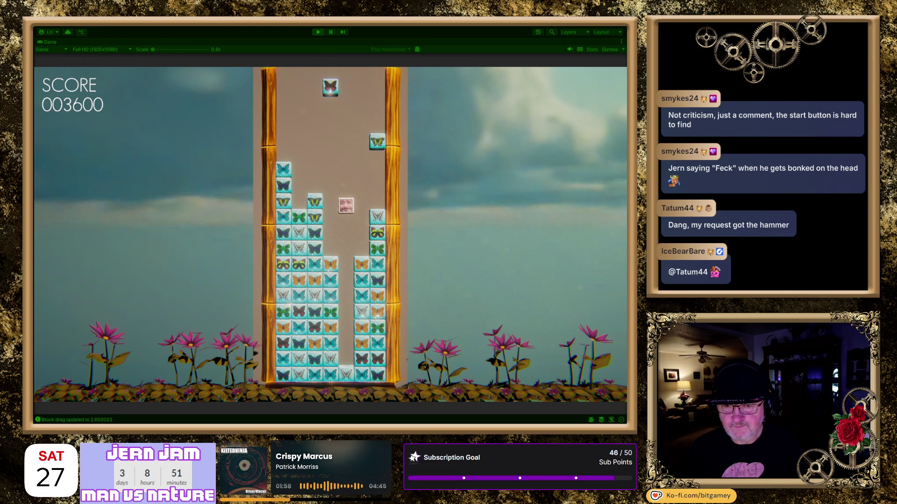
key("Left")
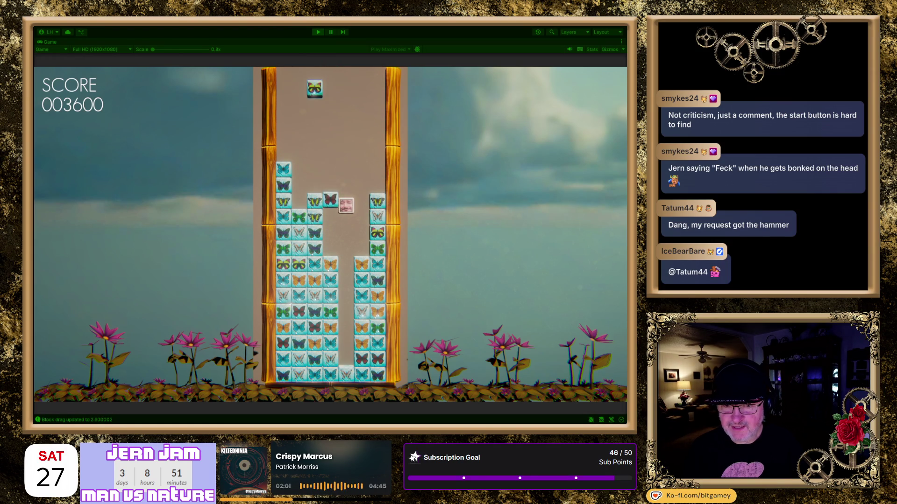
key("Right")
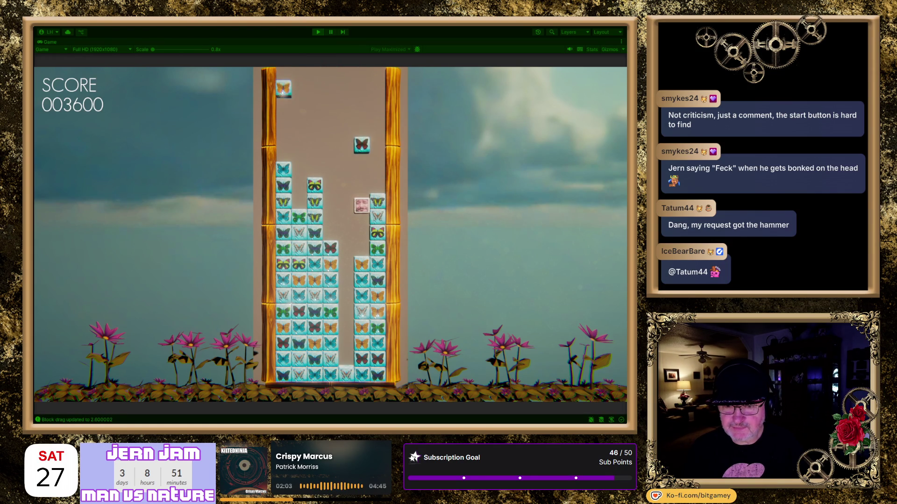
key("Left")
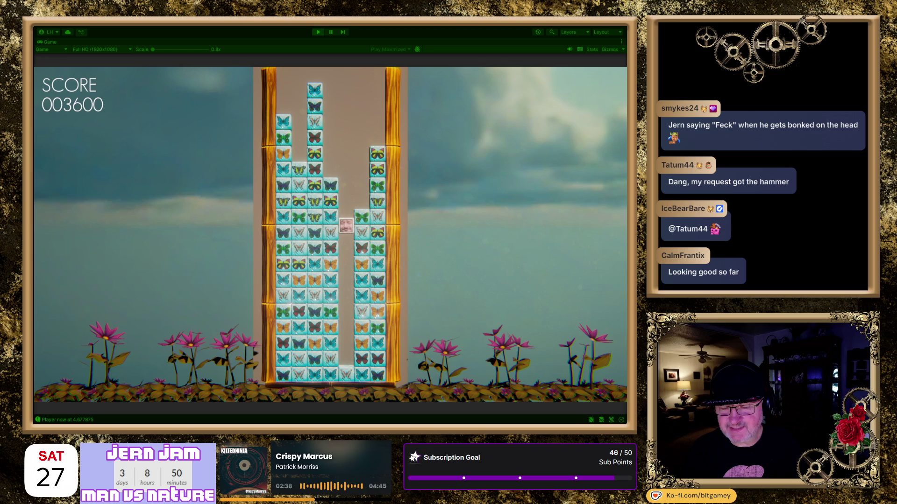
Exit Play mode to return to the MainMenu scene with its Flutterblocks title preview
left_click(317, 32)
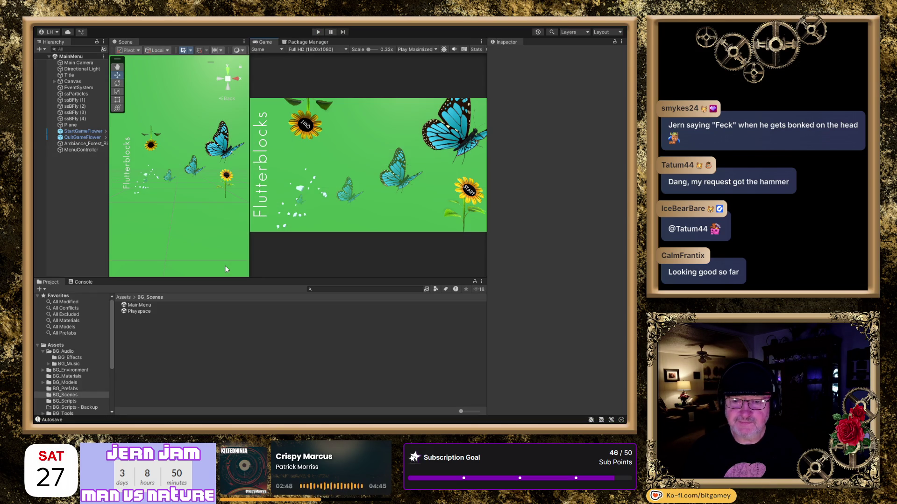
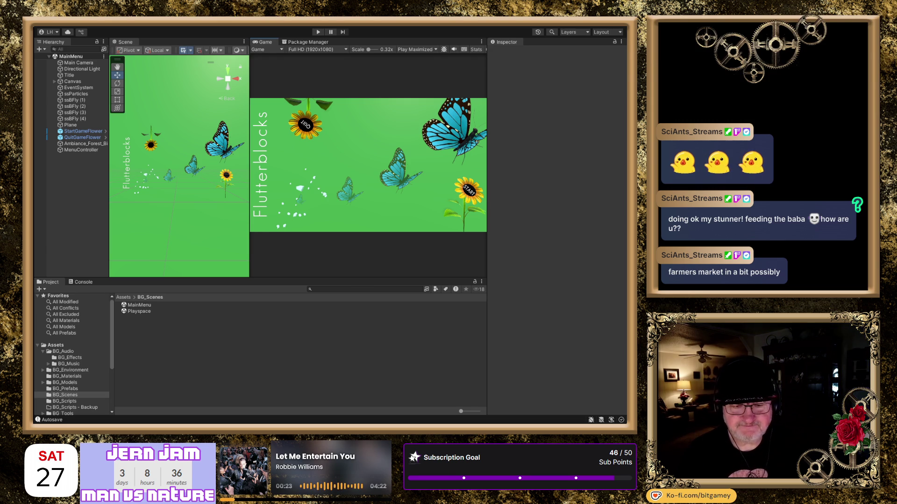
Switch from Unity to the browser showing the itch.io Jern Jam 2025 page
key("alt+Tab")
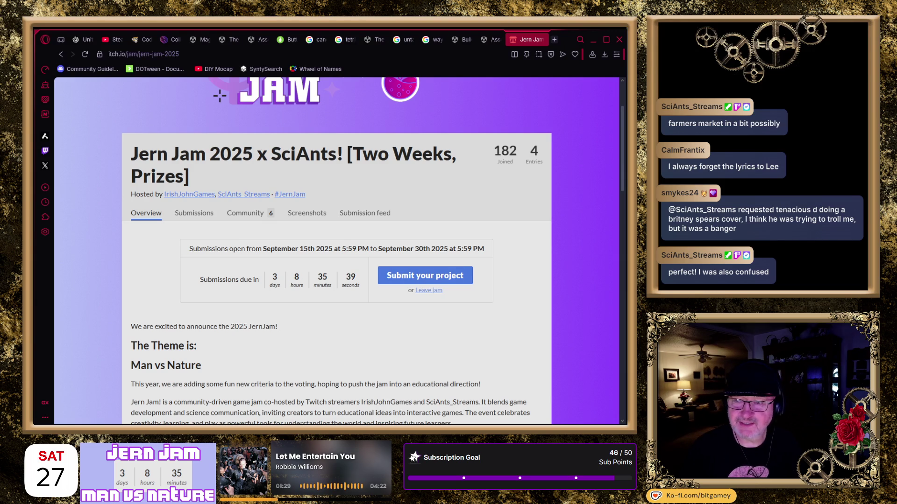
left_click(554, 40)
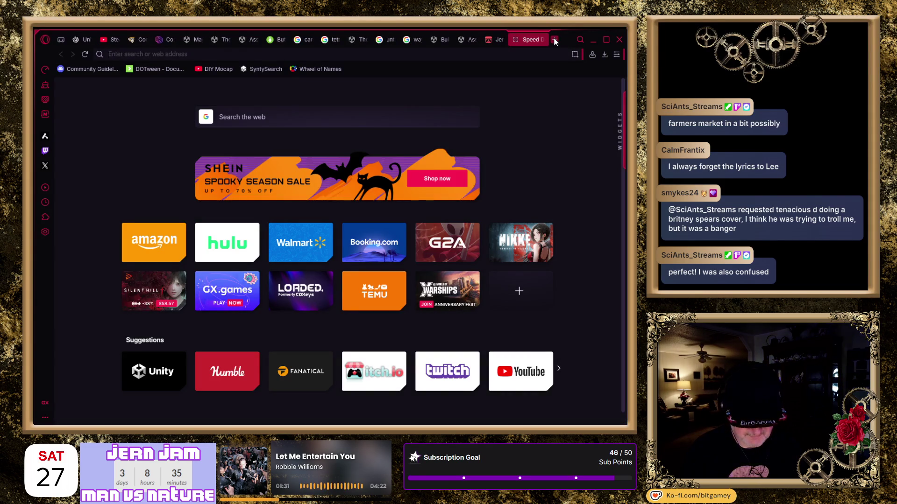
type("tenacious ")
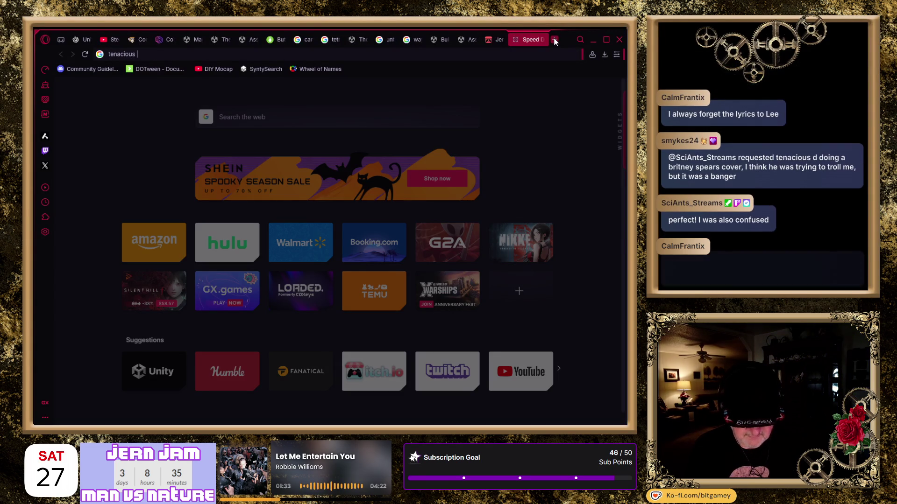
type("d britney ghr")
key("BackSpace")
key("BackSpace")
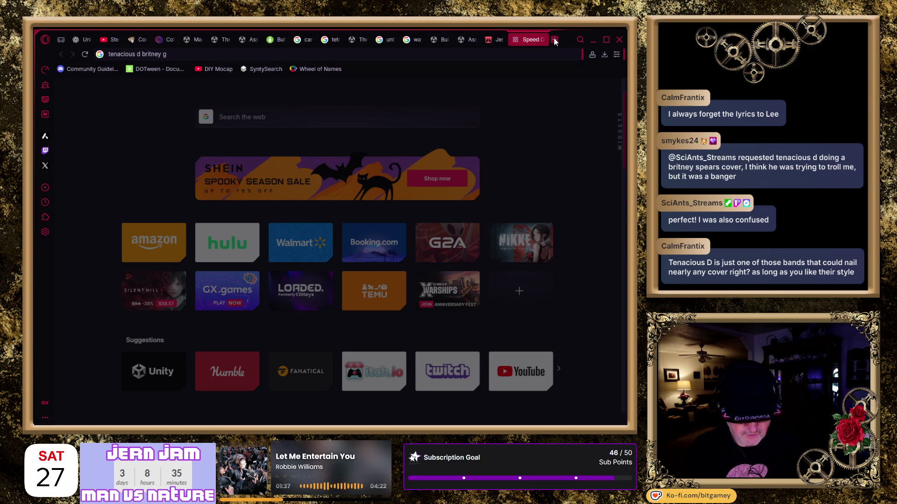
type("en screen")
key("Return")
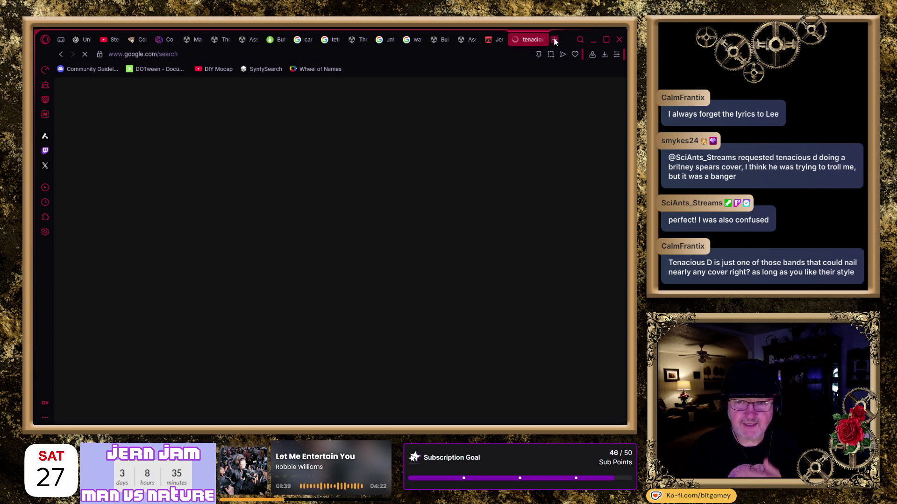
scroll(408, 279, "down", 3)
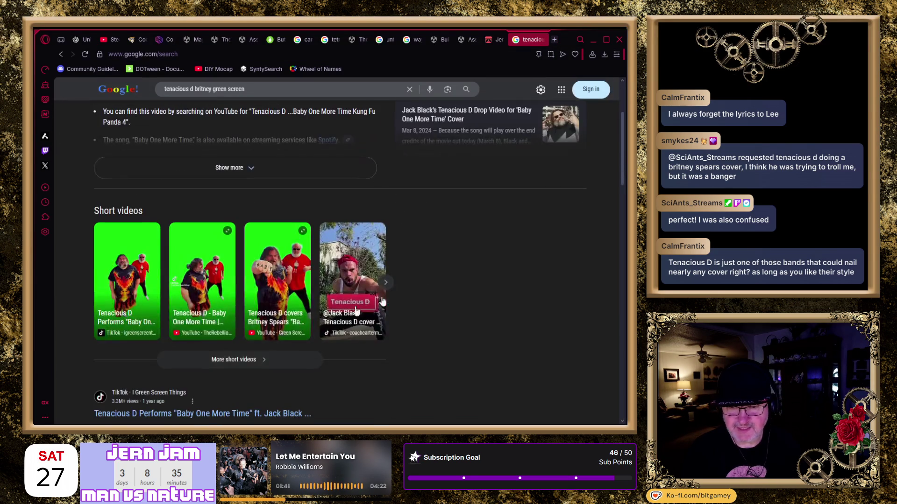
scroll(66, 322, "down", 1)
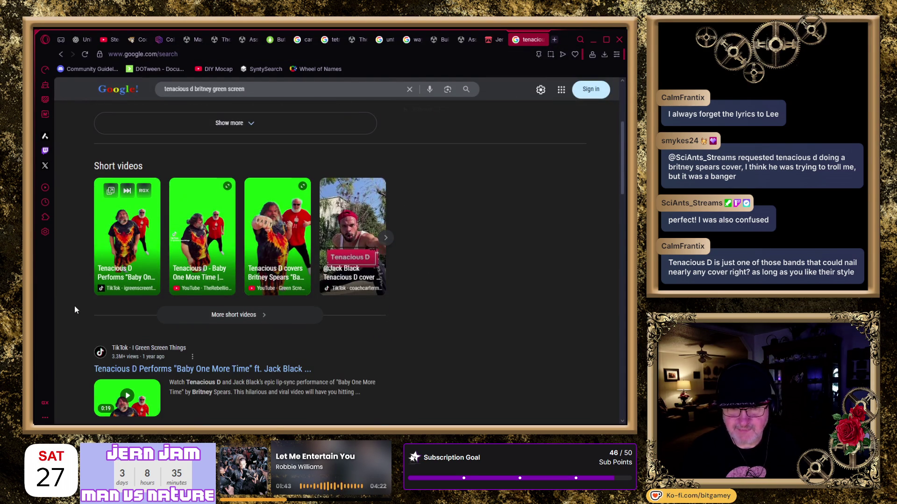
scroll(80, 298, "down", 2)
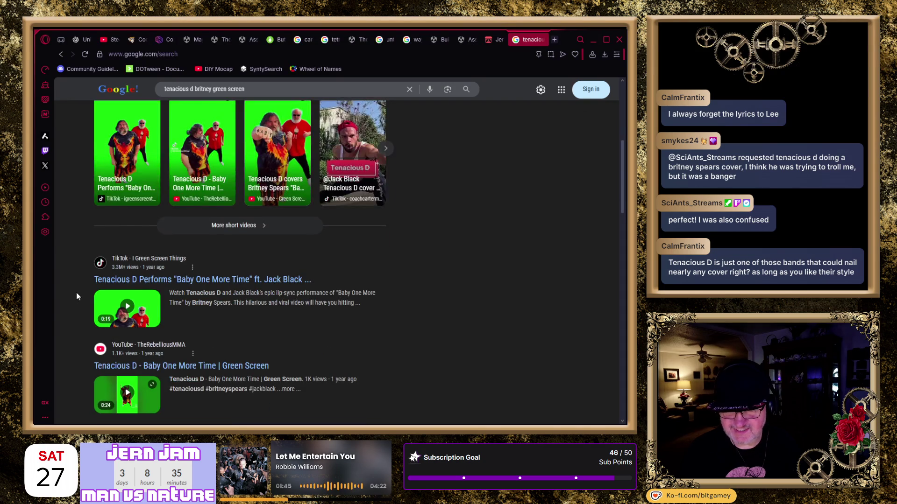
scroll(76, 295, "down", 4)
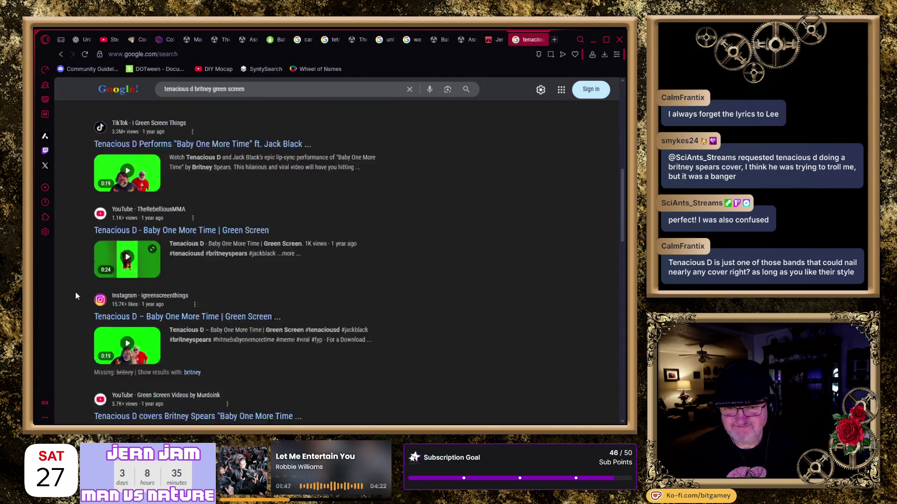
scroll(76, 296, "down", 3)
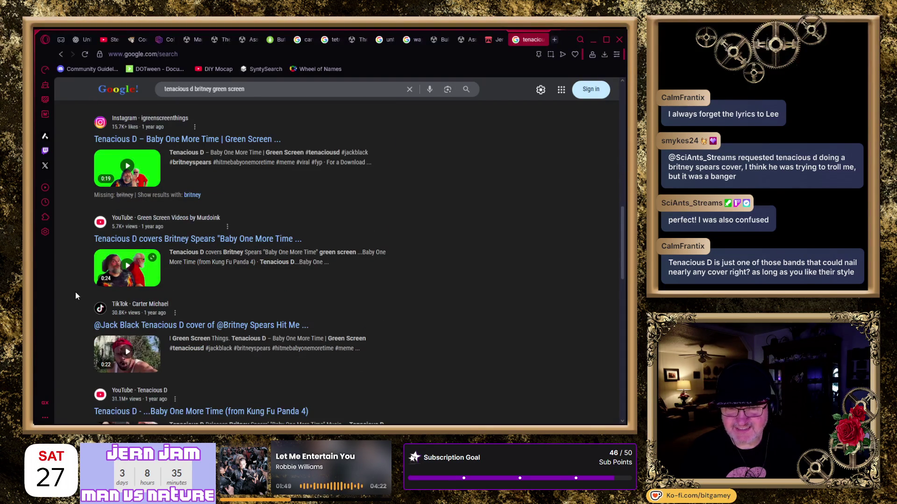
scroll(76, 296, "down", 2)
scroll(73, 296, "up", 3)
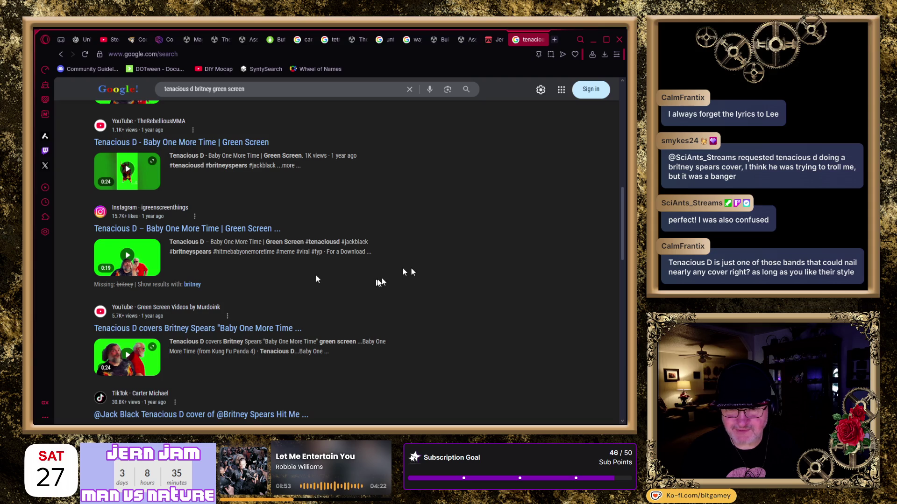
scroll(421, 272, "up", 10)
scroll(422, 272, "up", 2)
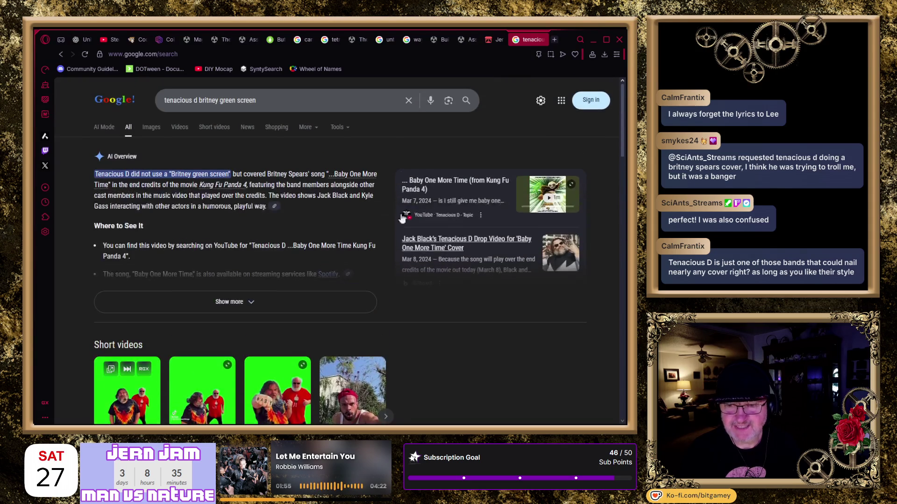
left_click(541, 39)
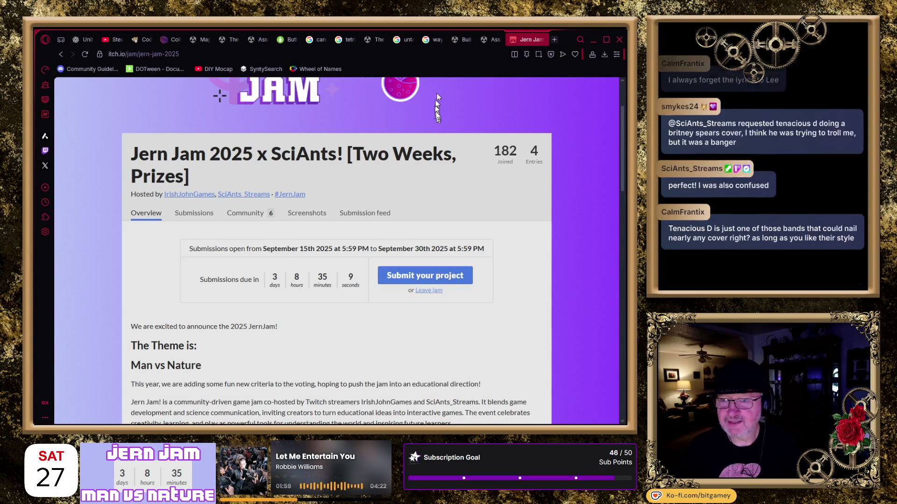
Go through the Unity Asset Store tab to the 'untamed netflix' Google results
left_click(461, 39)
left_click(407, 40)
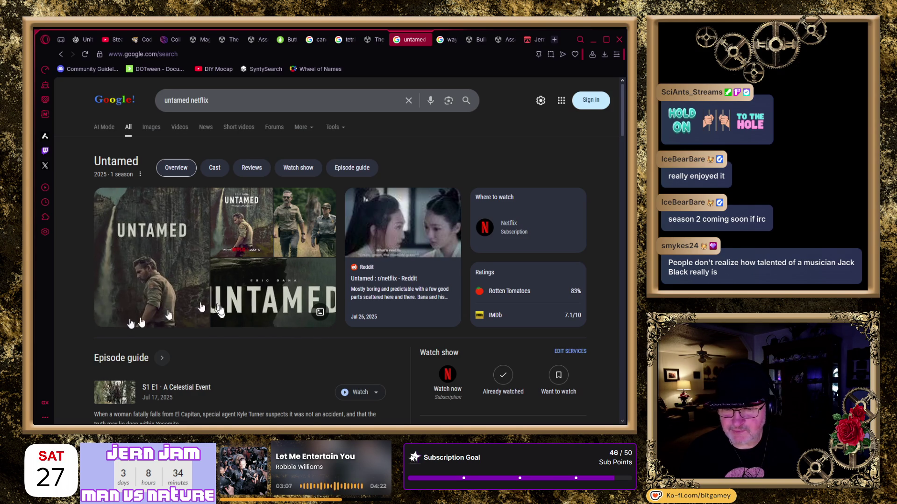
Extend the Google query to 'untamed netflix season 2' and run it
left_click(230, 101)
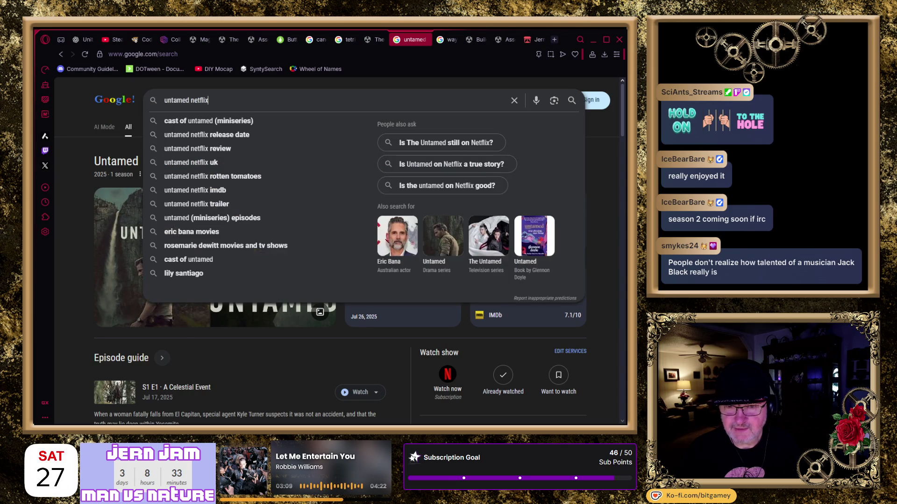
type(" season 2")
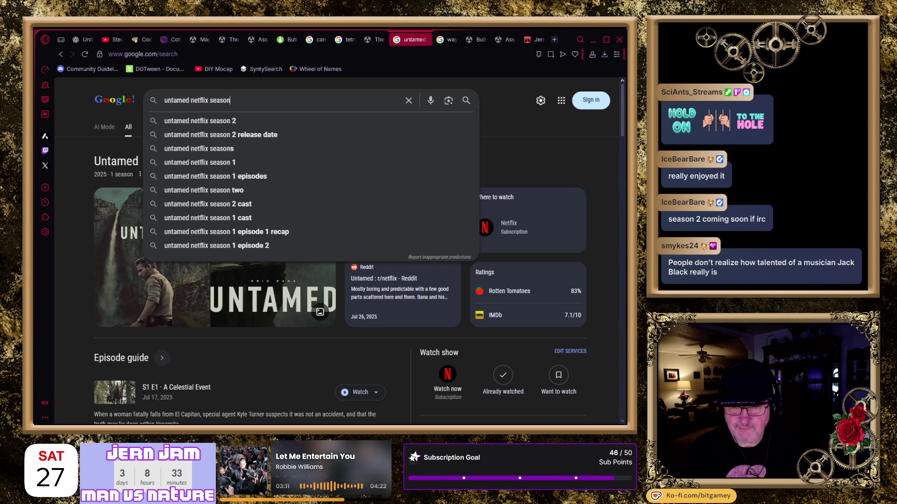
key("Return")
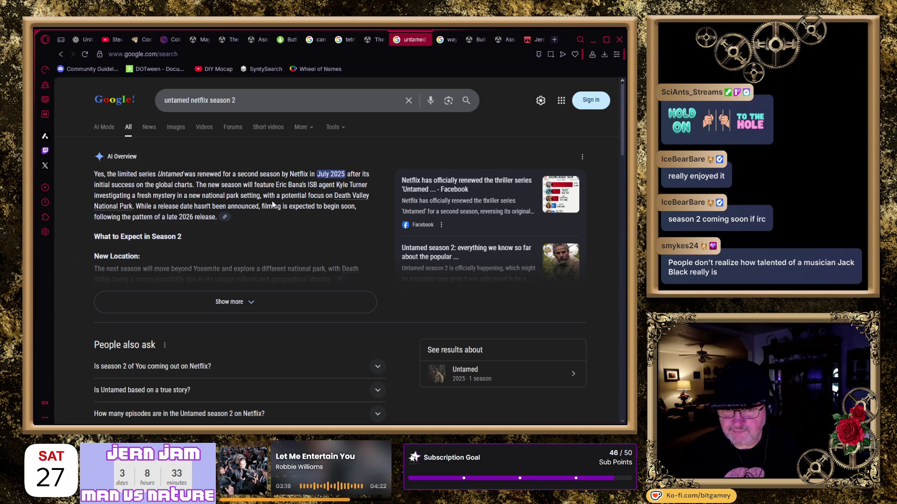
Skim the results, return to the untamed netflix results, and switch back to Unity
scroll(273, 205, "down", 3)
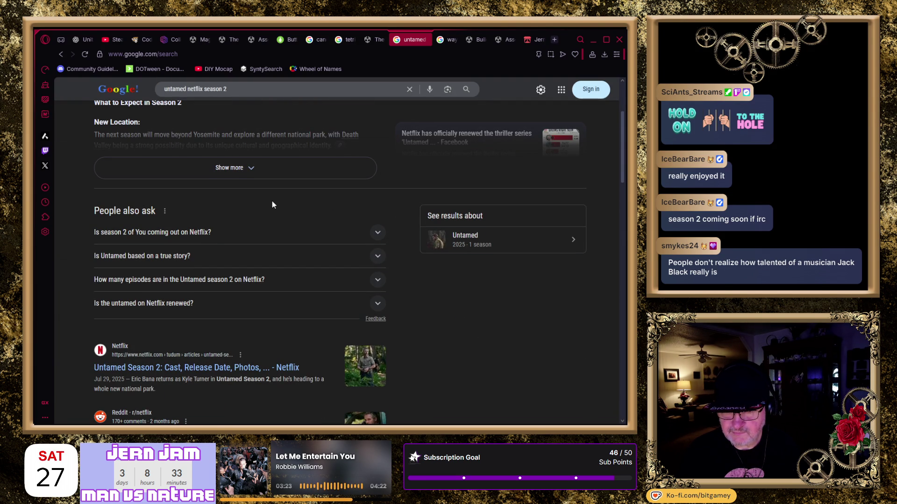
scroll(272, 201, "up", 3)
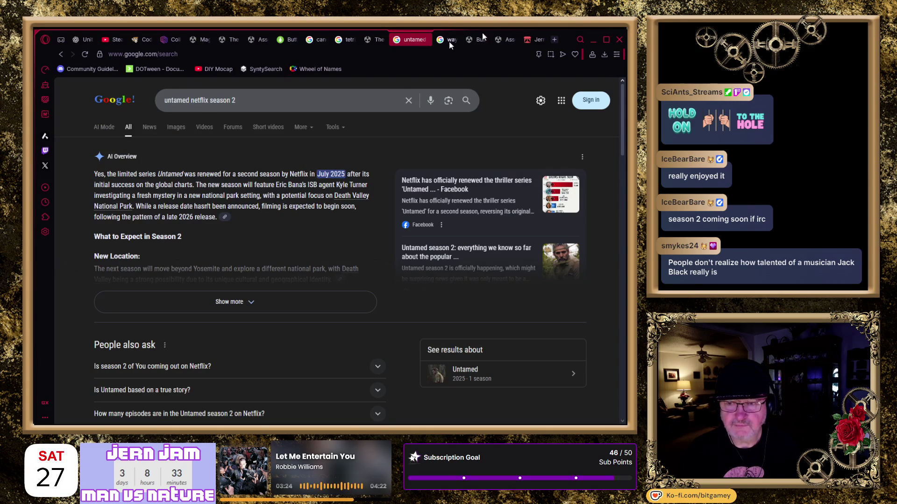
left_click(61, 54)
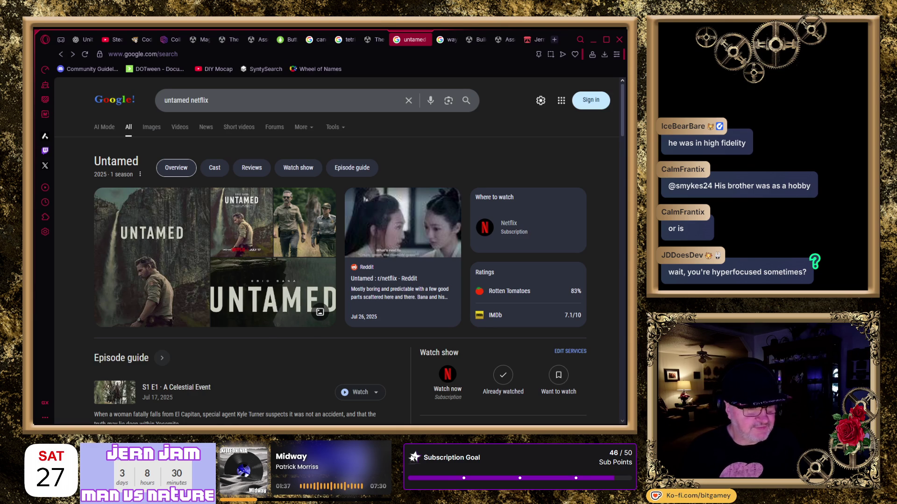
key("alt+Tab")
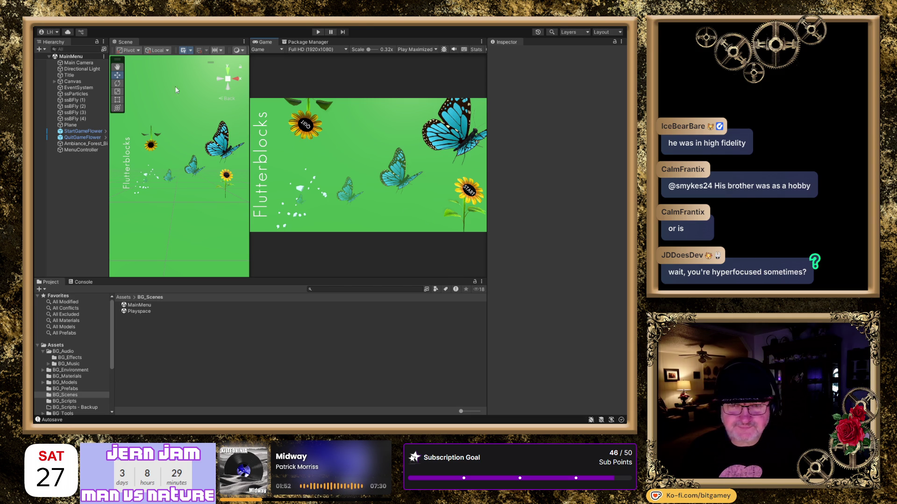
Open the Playspace scene from BG_Scenes, then switch back to the browser
left_click(139, 311)
double_click(139, 312)
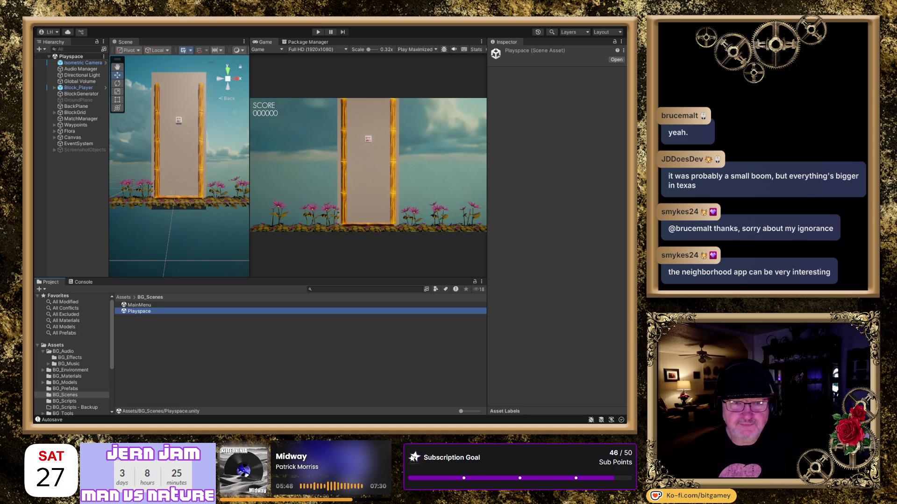
key("alt+Tab")
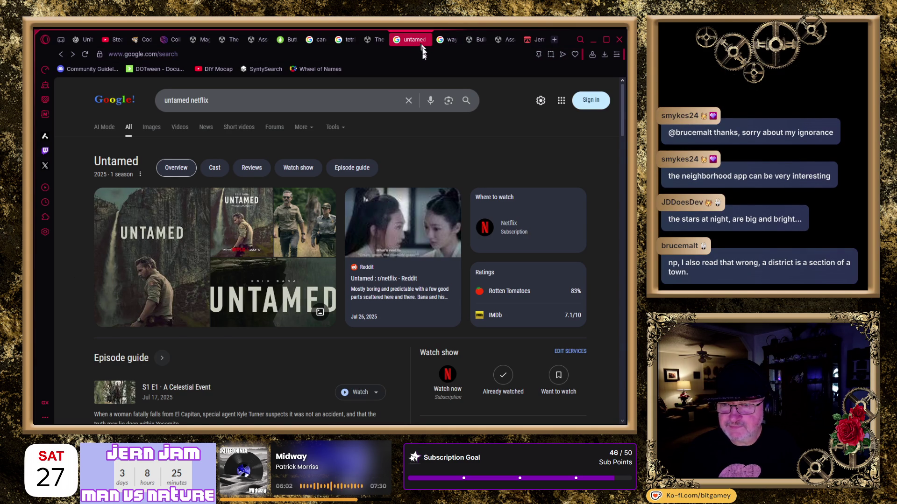
Search 'alice in borderland' in a new tab, then return to the untamed netflix tab
key("ctrl+t")
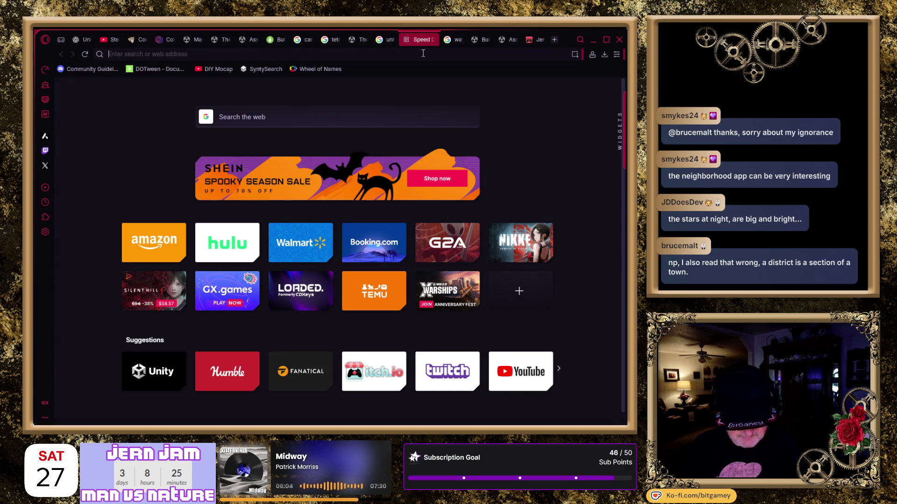
type("alice in borderland")
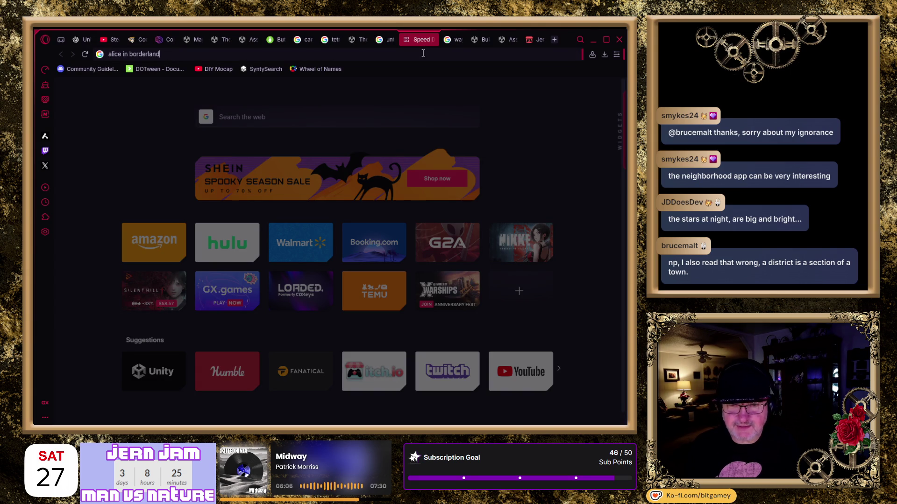
key("Return")
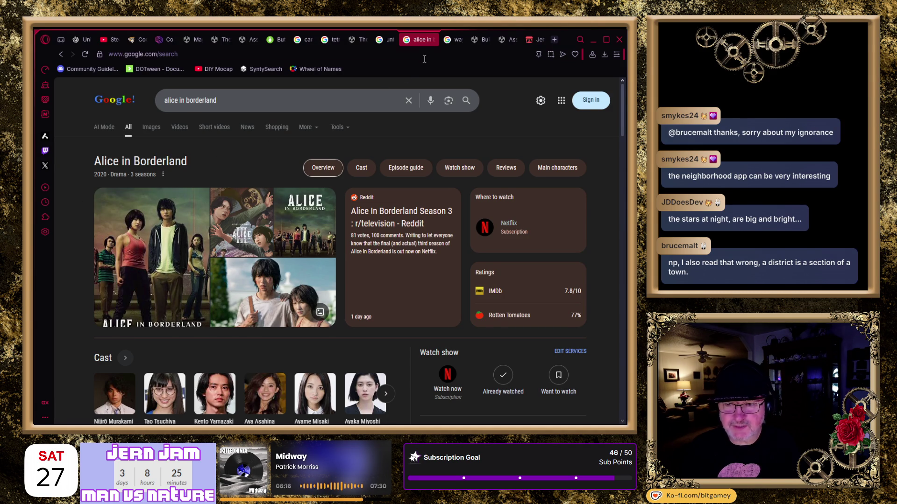
left_click(384, 43)
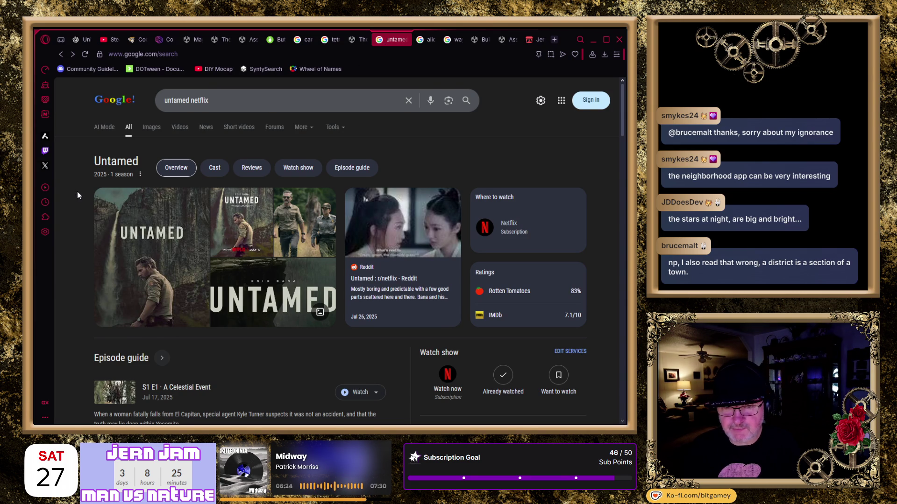
Scroll the untamed netflix results down to the later episodes and People also ask
scroll(77, 192, "down", 5)
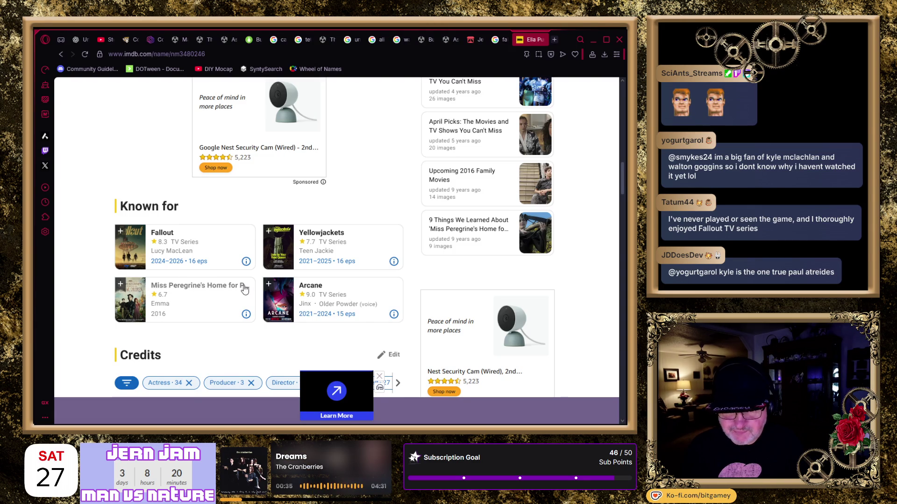
Scroll to the actress's credits and load her full list of acting credits
scroll(235, 290, "down", 4)
scroll(235, 291, "down", 4)
scroll(235, 291, "down", 3)
scroll(235, 291, "down", 2)
left_click(155, 346)
Browse the filmography and open Sweetbitter in a background tab
scroll(93, 300, "down", 5)
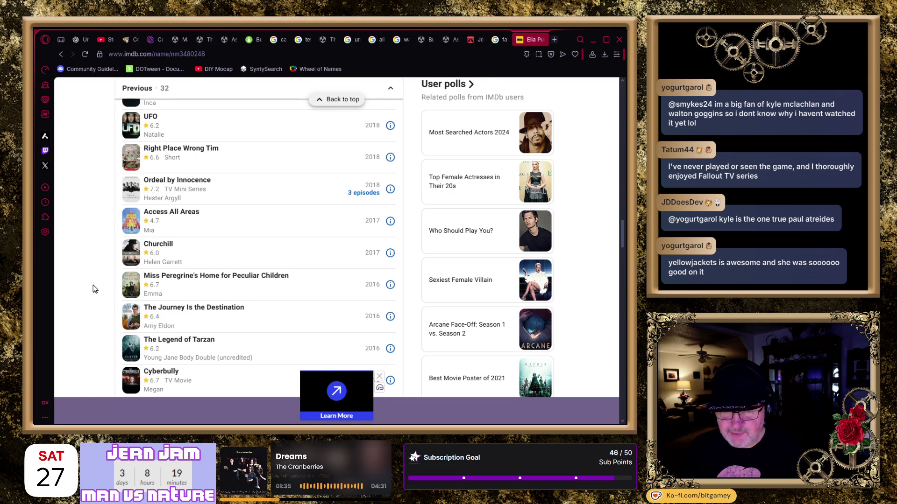
scroll(93, 285, "up", 1)
scroll(93, 289, "up", 3)
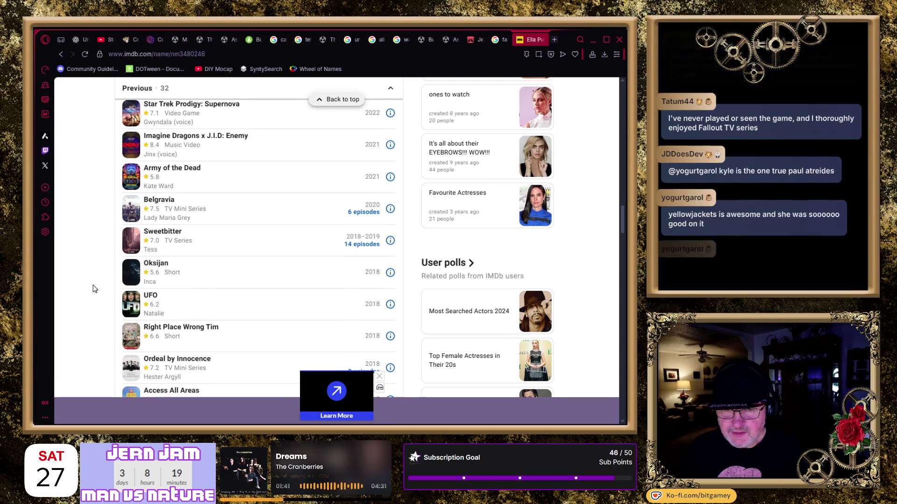
middle_click(170, 235)
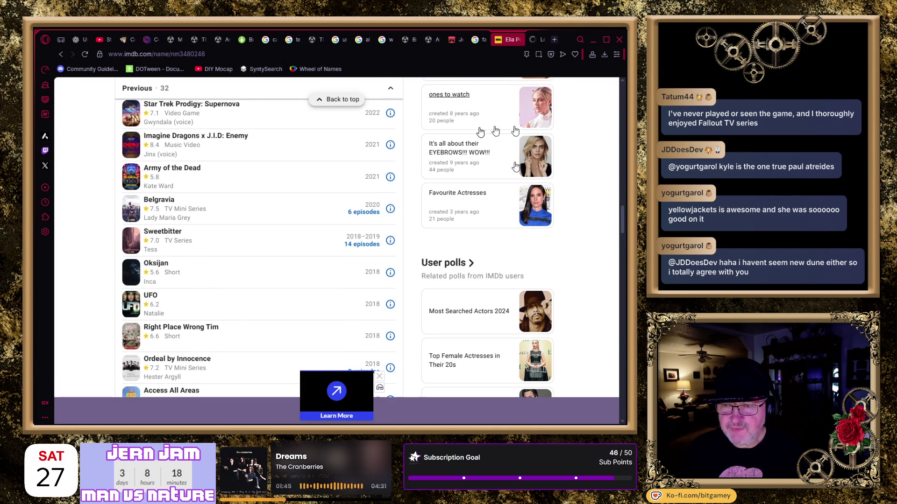
left_click(534, 41)
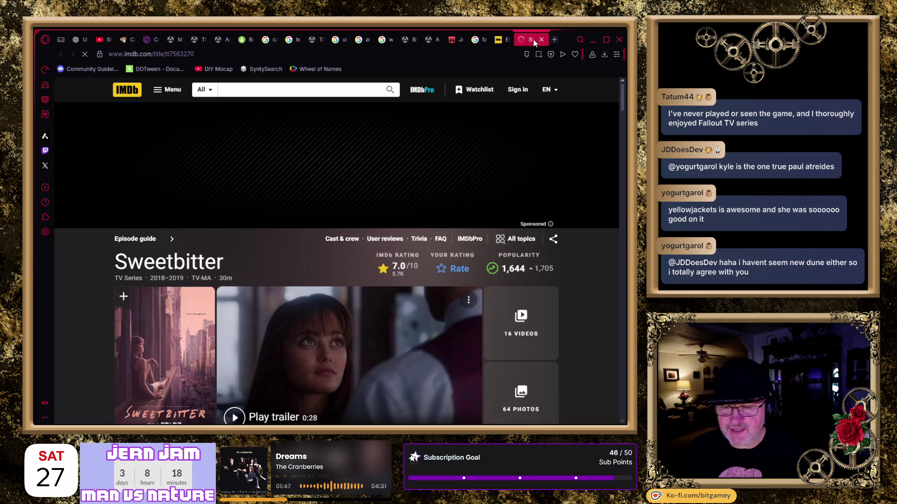
scroll(74, 268, "down", 3)
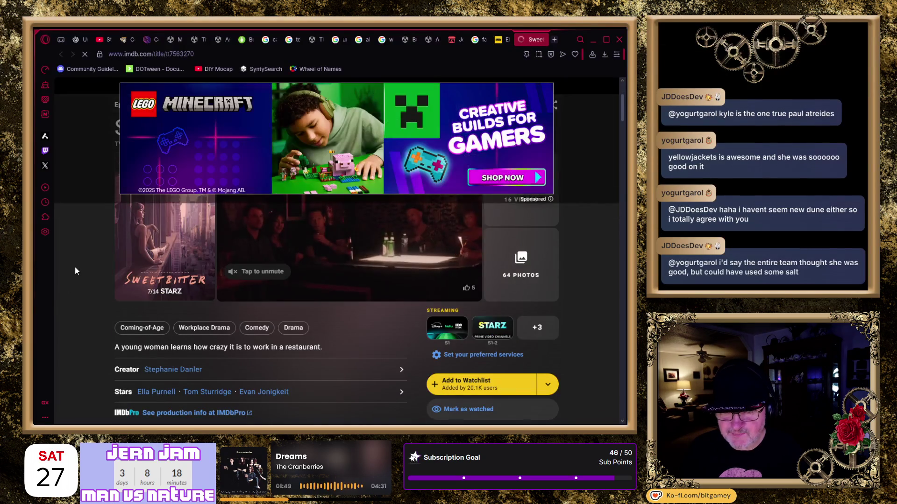
scroll(75, 267, "down", 2)
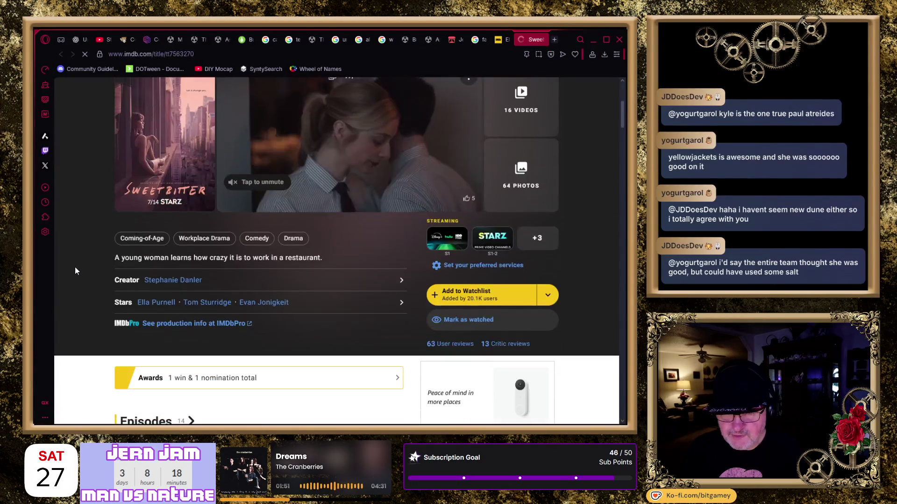
scroll(80, 263, "down", 5)
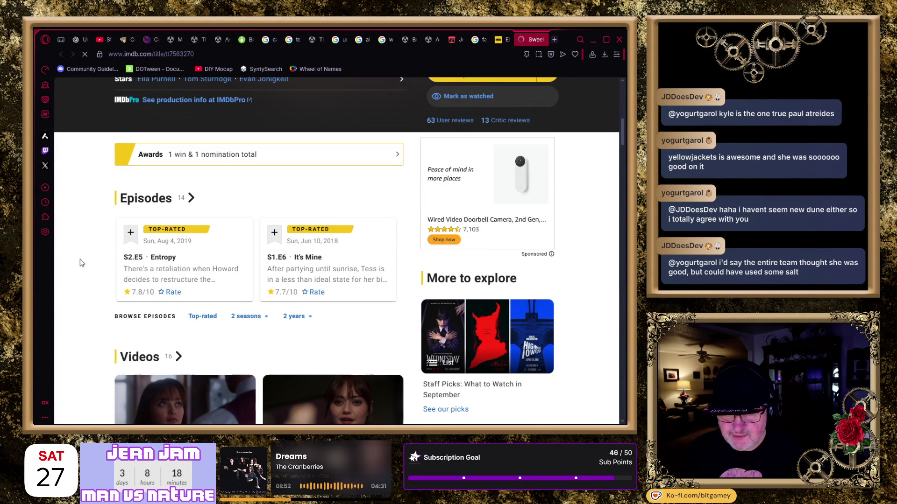
scroll(80, 263, "down", 5)
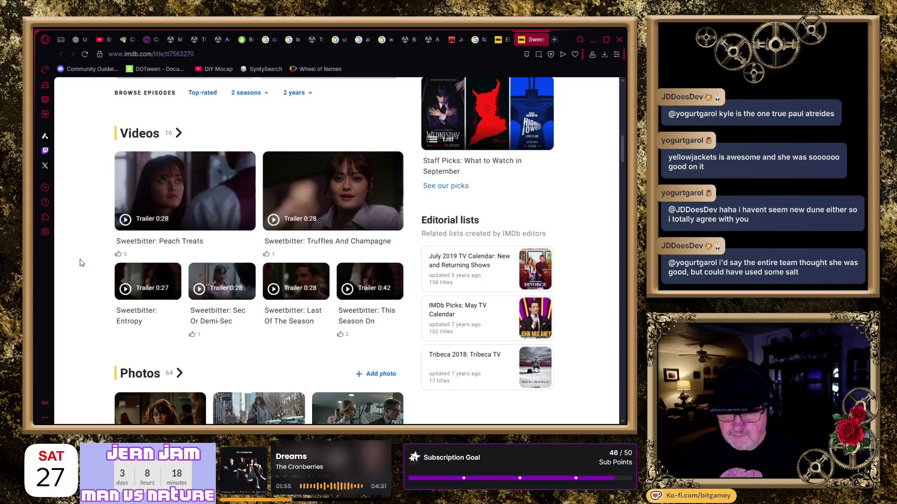
scroll(80, 263, "down", 15)
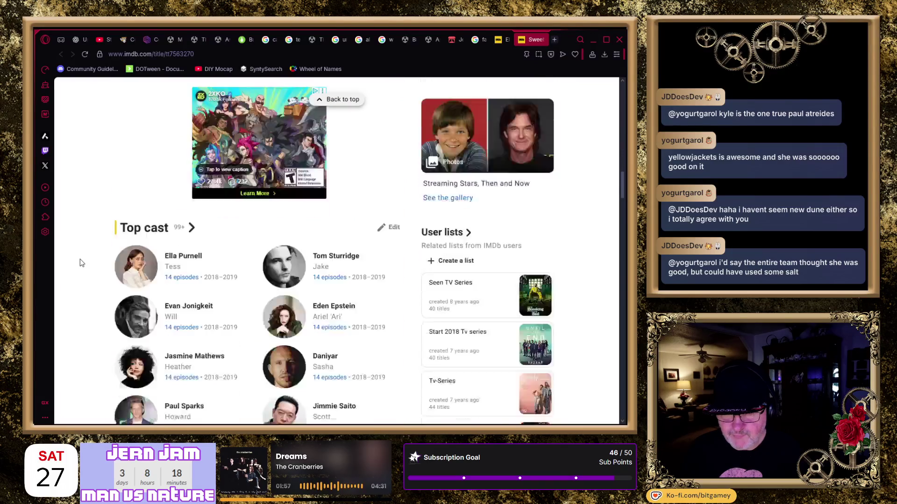
left_click(542, 40)
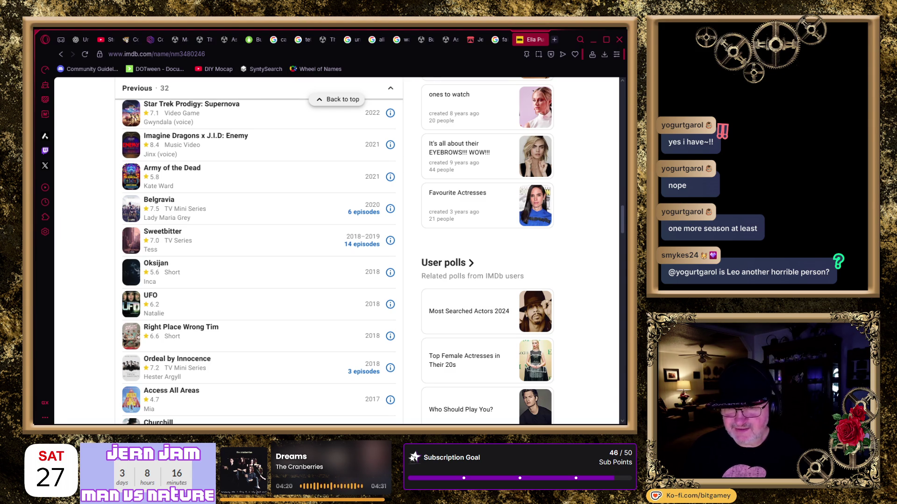
Scroll back to the top of the filmography and open the Sweetpea series page
scroll(342, 202, "up", 1)
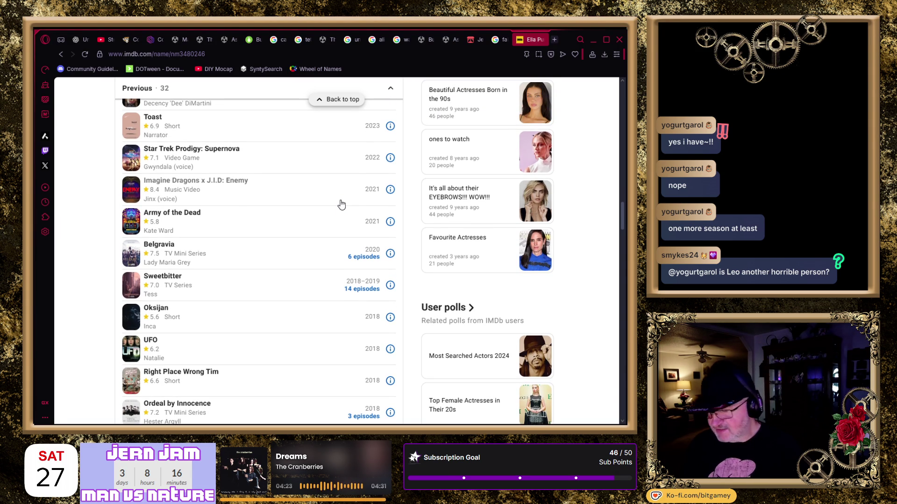
scroll(341, 203, "up", 1)
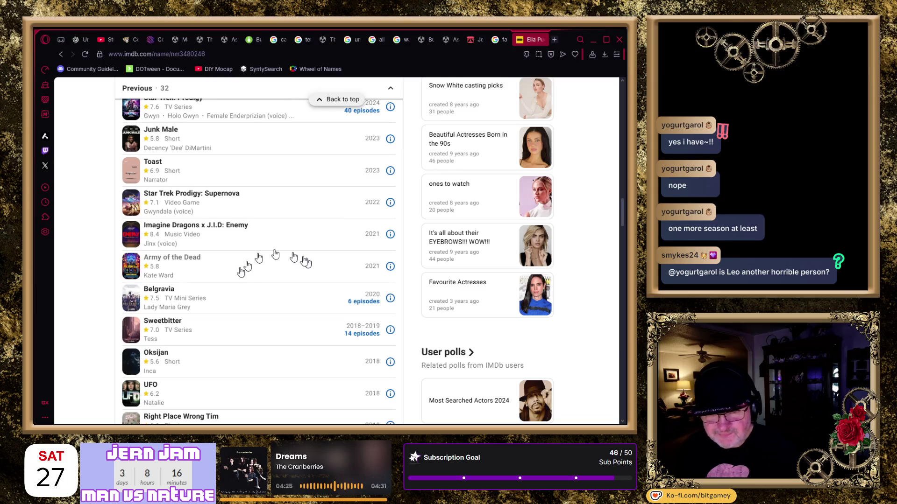
scroll(300, 261, "up", 1)
scroll(240, 271, "up", 4)
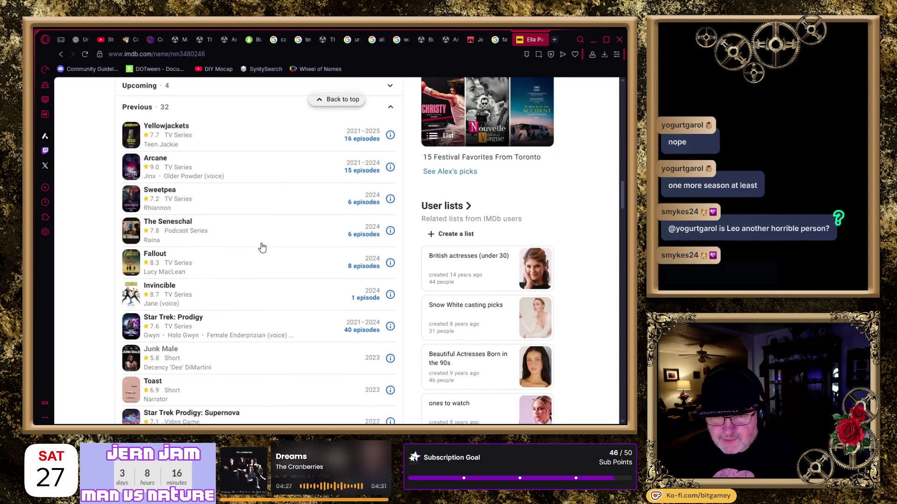
left_click(160, 198)
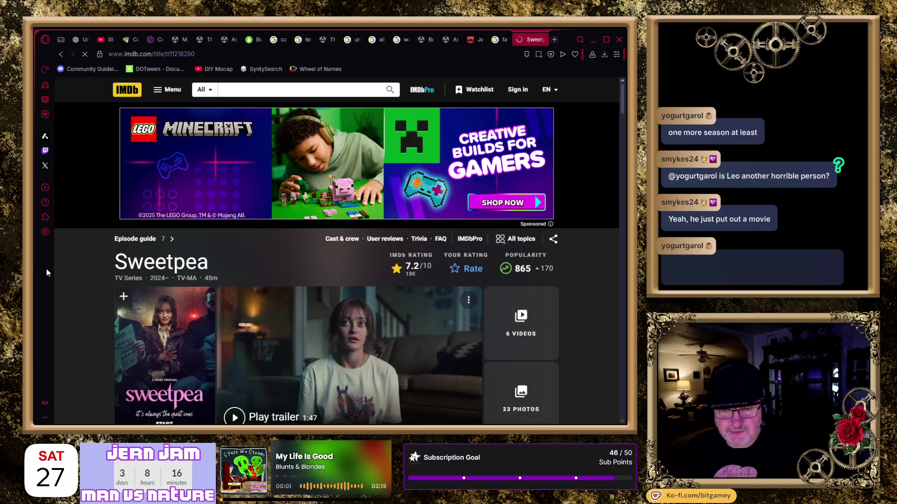
Browse Sweetpea's plot, awards, top episodes and videos, then select the address bar
scroll(74, 279, "down", 3)
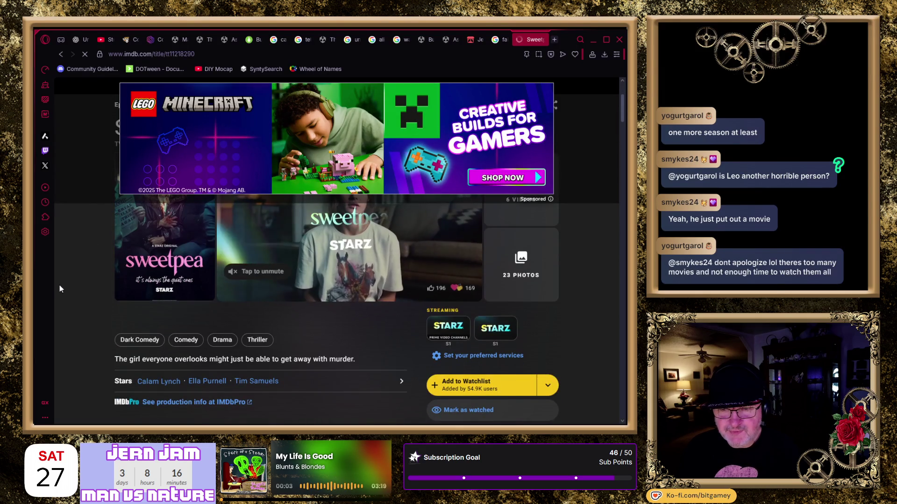
scroll(61, 284, "up", 1)
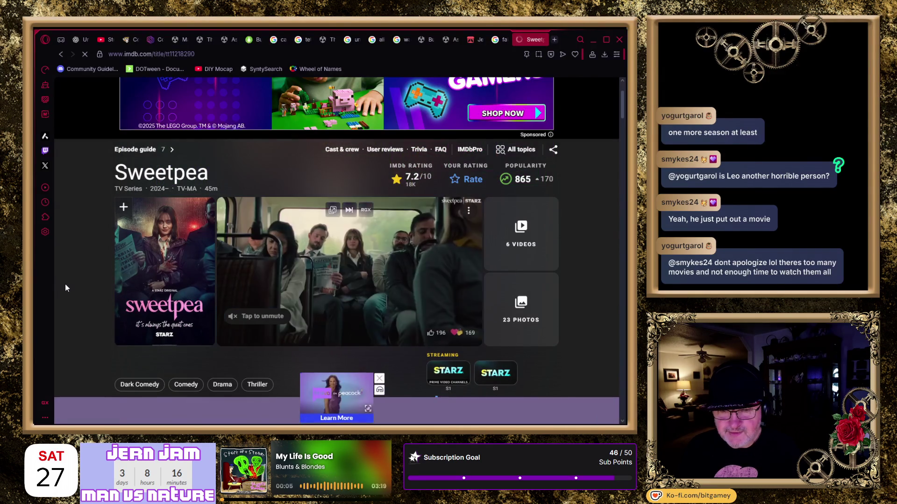
scroll(65, 286, "down", 1)
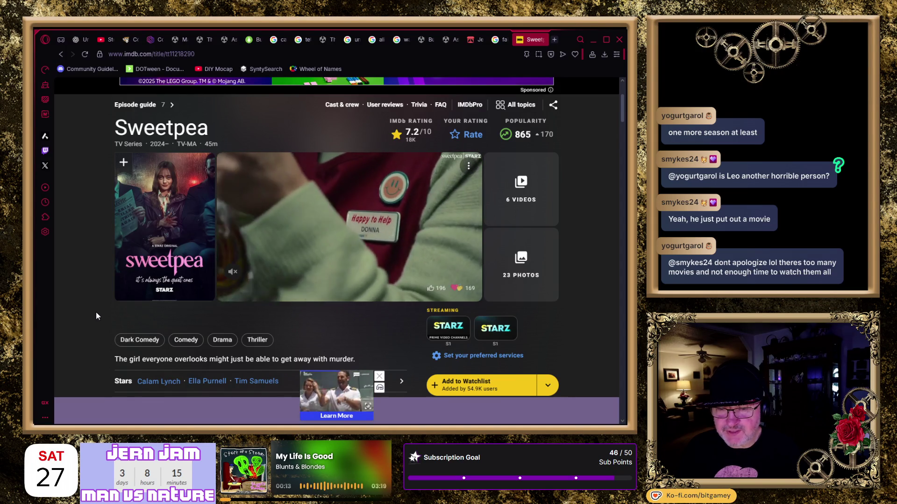
scroll(97, 312, "down", 2)
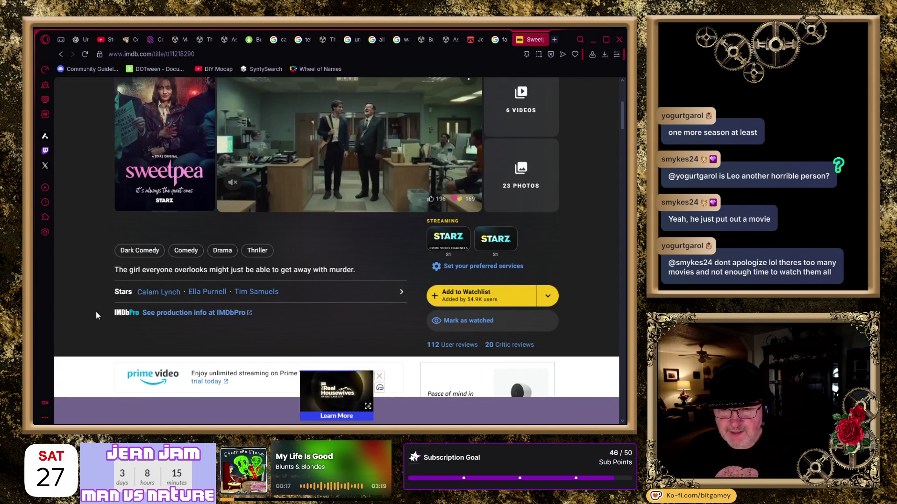
scroll(97, 316, "down", 4)
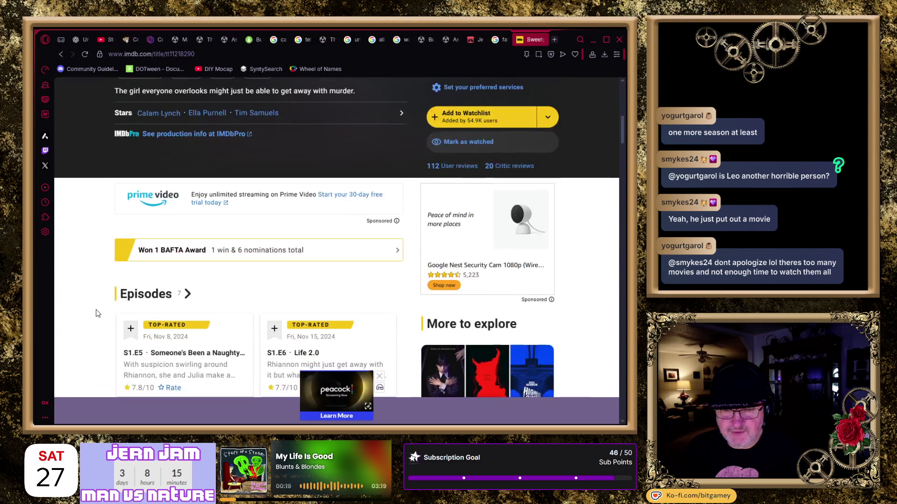
scroll(98, 313, "down", 3)
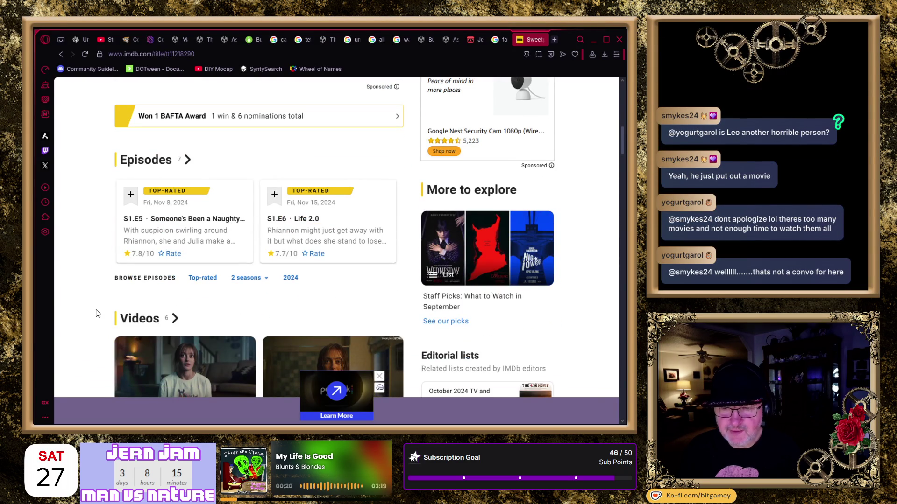
scroll(96, 313, "down", 6)
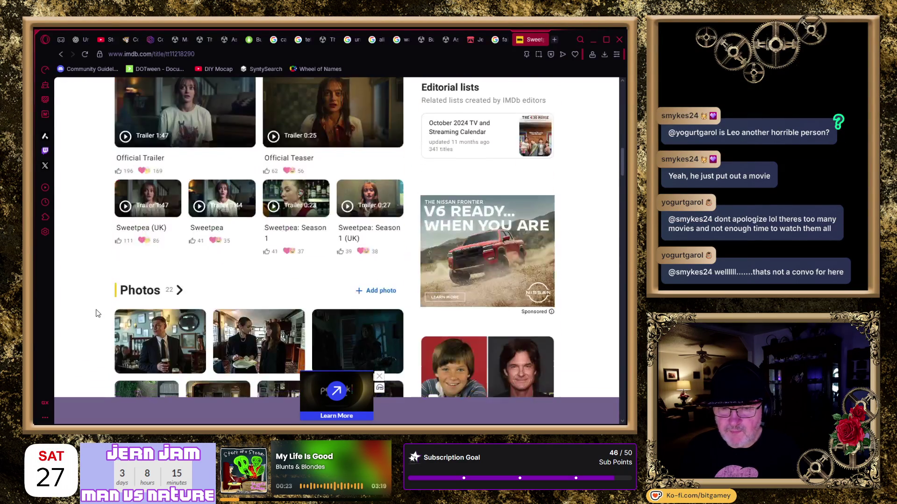
scroll(91, 312, "up", 10)
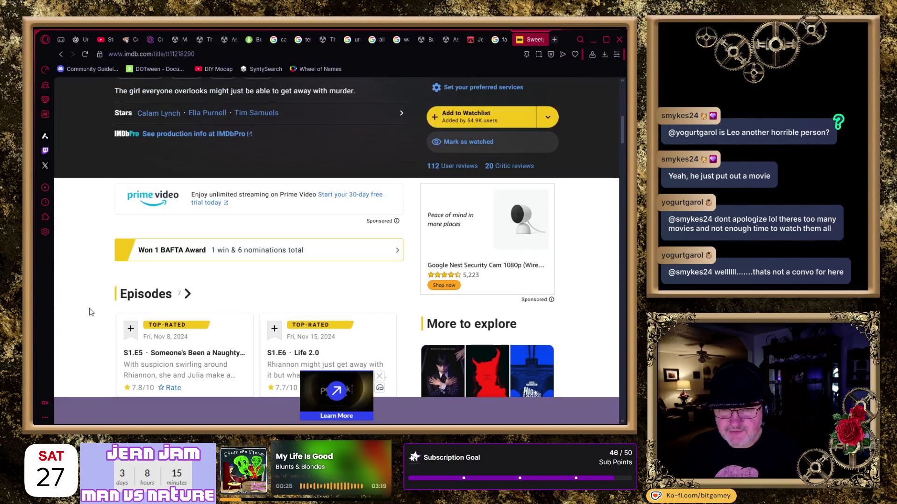
left_click(189, 54)
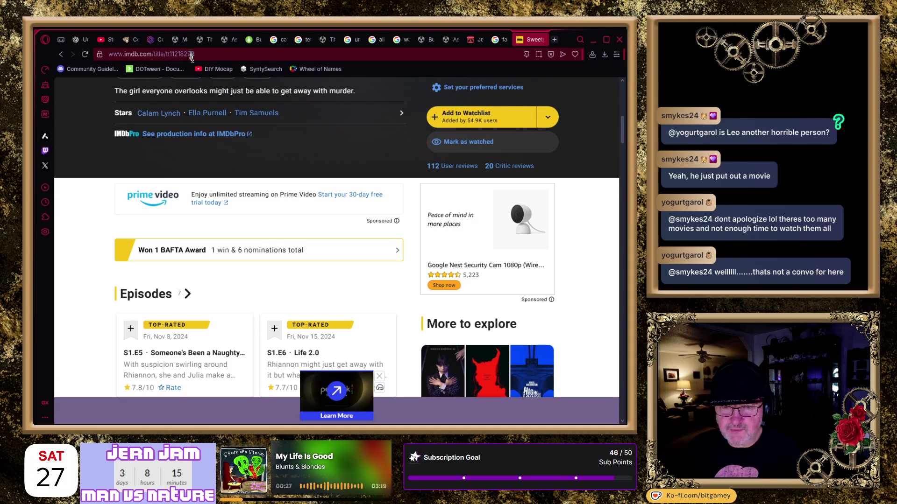
Search 'sweetpea season 2', then close that and the Fallout season 2 results tabs
type("sweetpe")
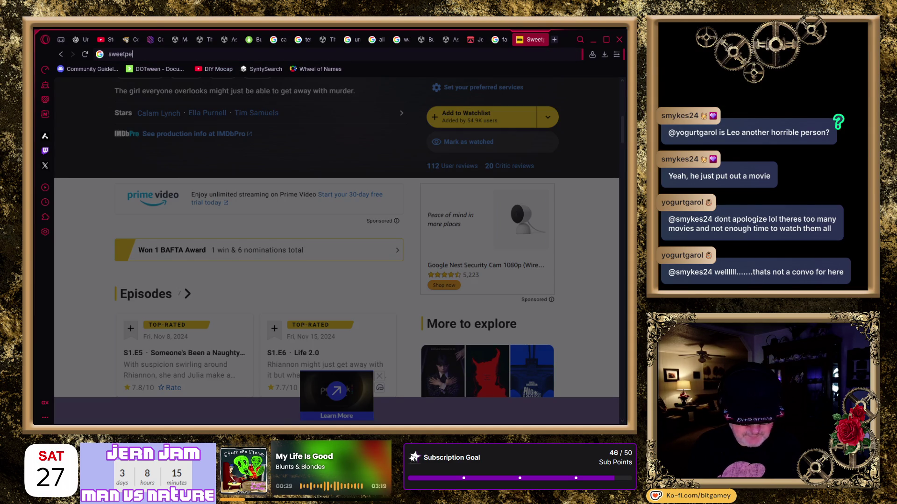
type("a season 2")
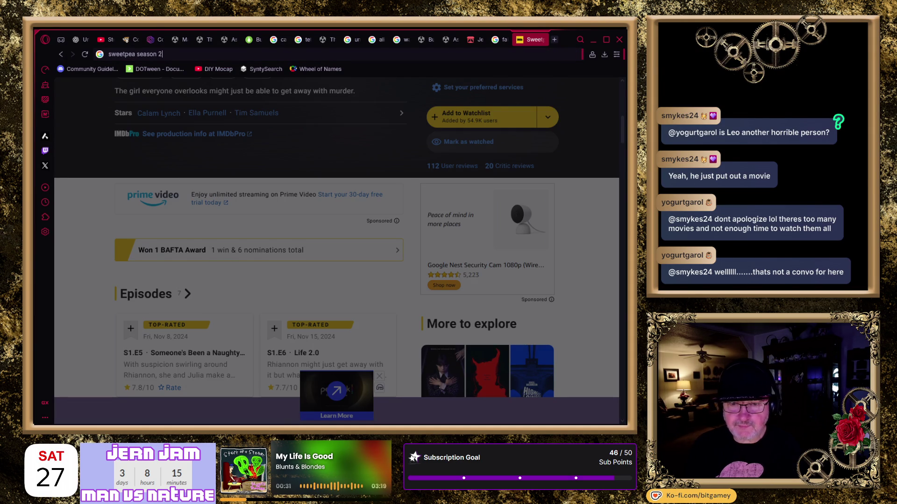
key("Return")
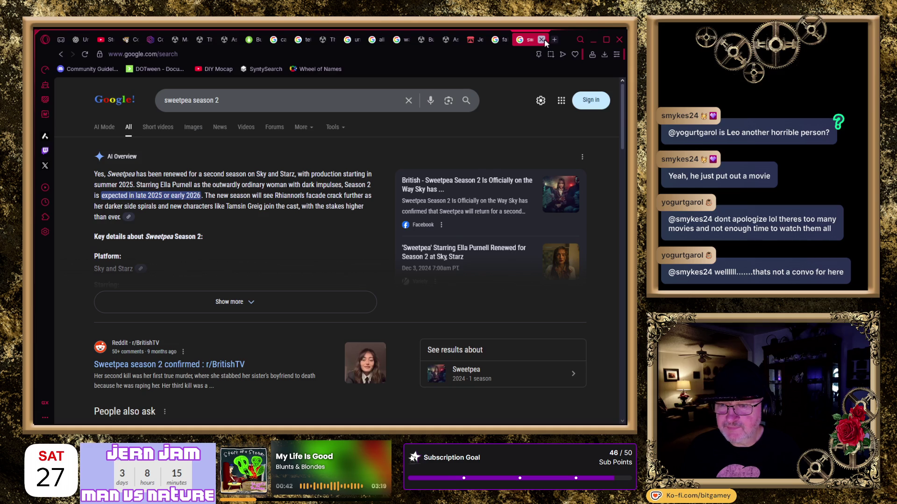
left_click(542, 39)
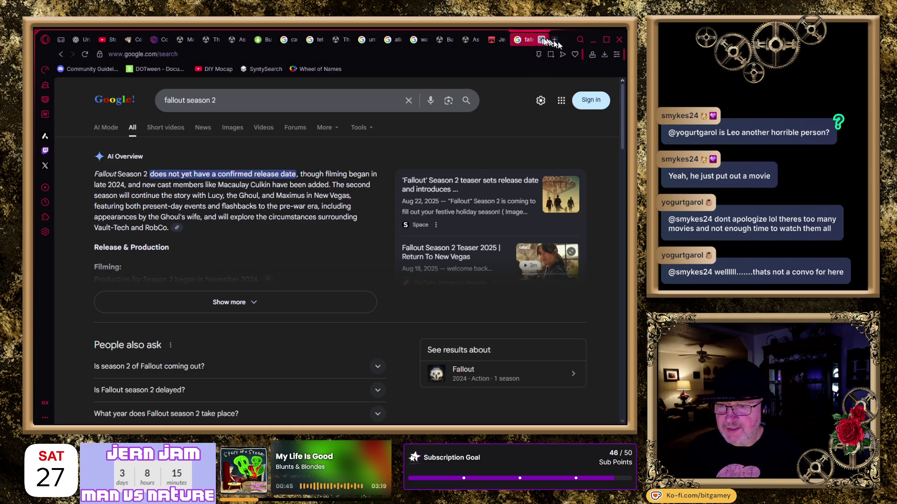
left_click(542, 40)
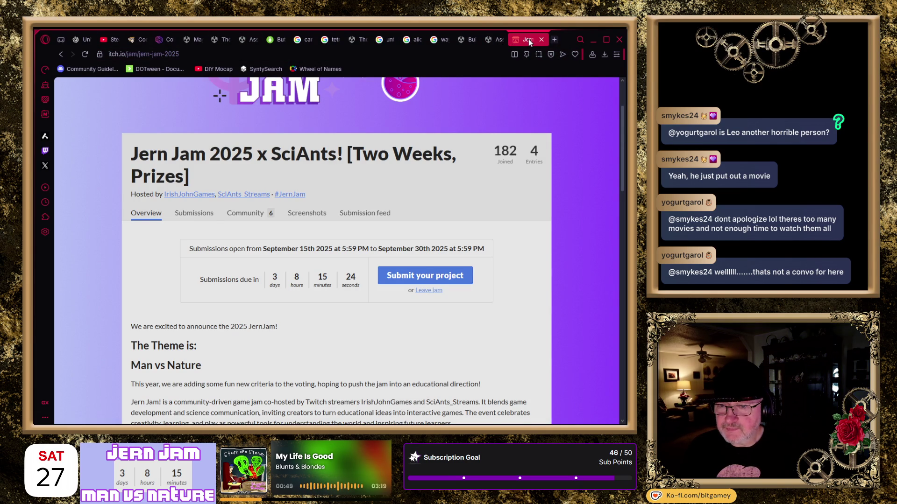
Reorder tabs, moving Jern Jam and wayward netflix earlier, while checking untamed and Alice results
scroll(336, 187, "up", 3)
left_click_drag(527, 41, 387, 43)
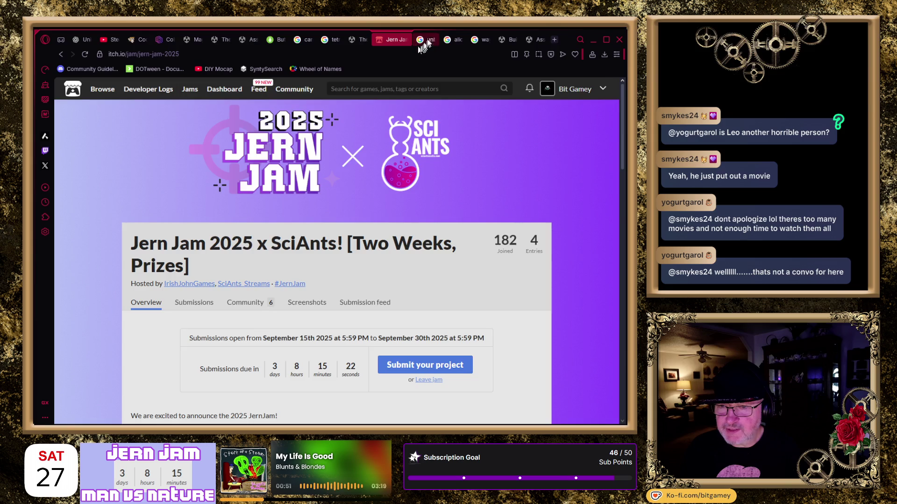
left_click(425, 39)
scroll(194, 292, "up", 7)
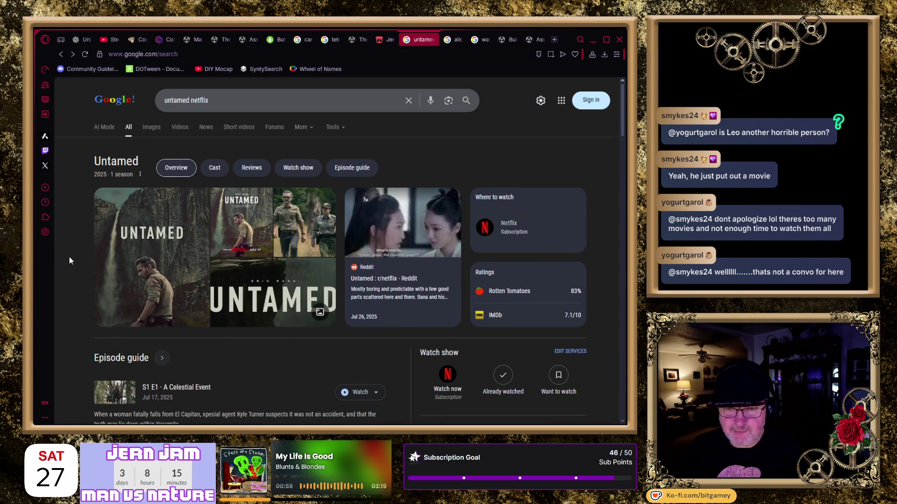
left_click(433, 41)
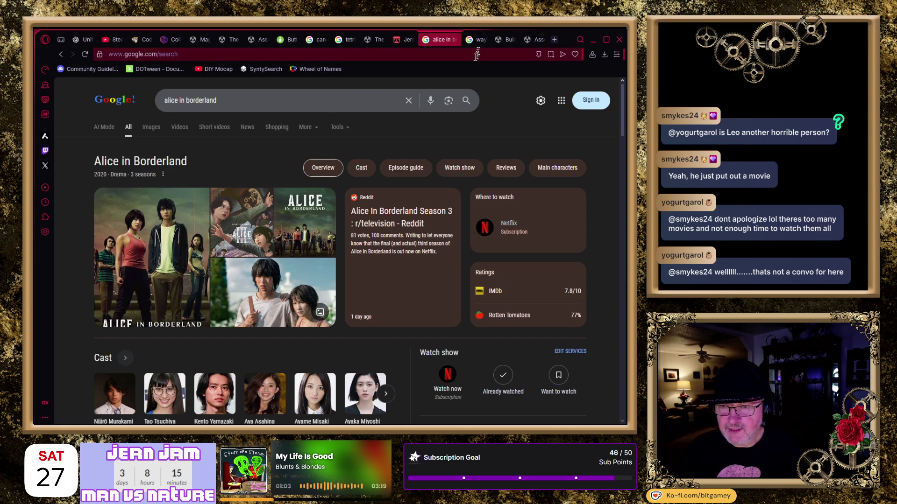
left_click_drag(477, 39, 420, 51)
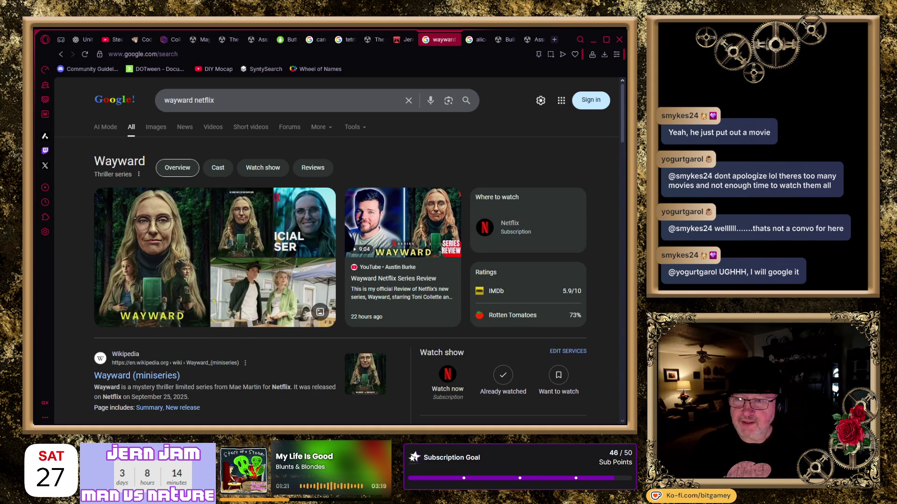
Search 'Leonardo Dicaprio doing Devil in the White City' in a new tab and open The Guardian article
left_click(553, 39)
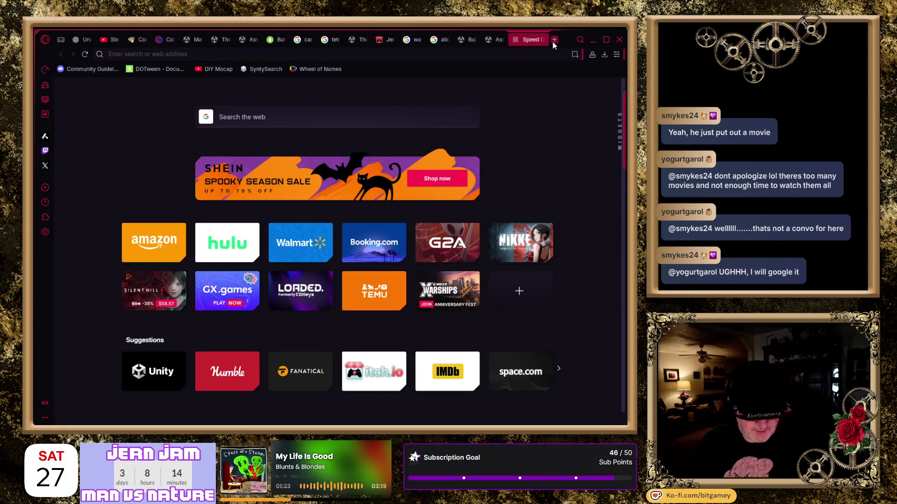
key("Return")
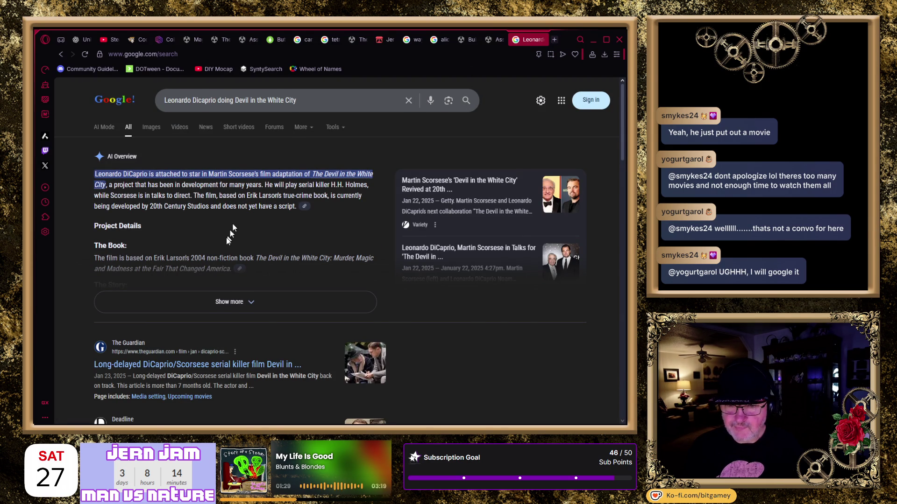
scroll(229, 230, "down", 5)
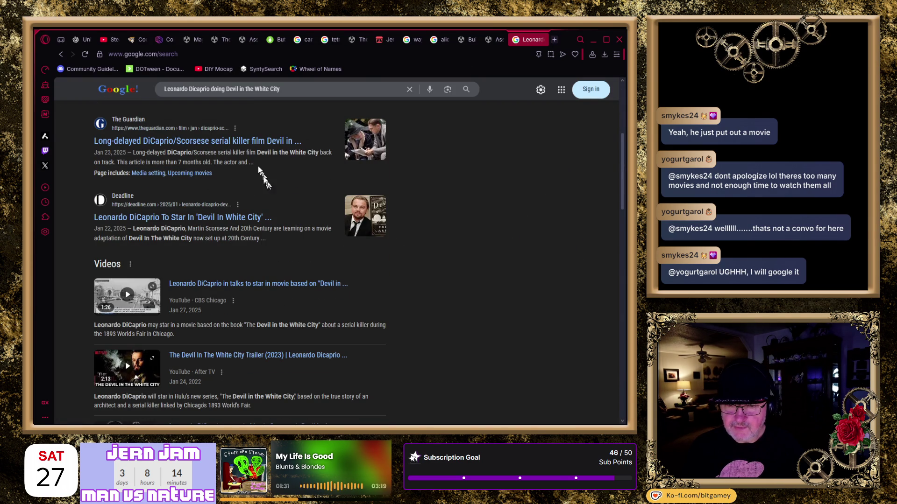
left_click(245, 144)
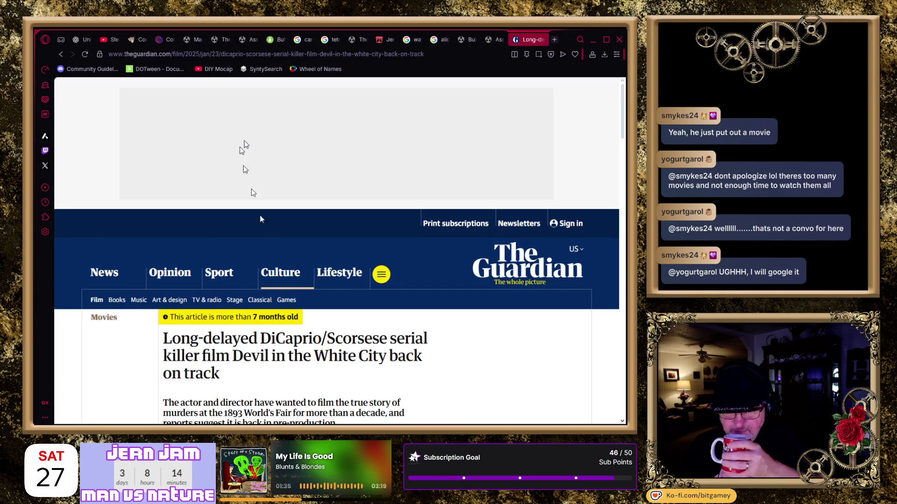
Scroll The Guardian's Devil in the White City article and close the 'Your privacy' banner
scroll(299, 271, "down", 3)
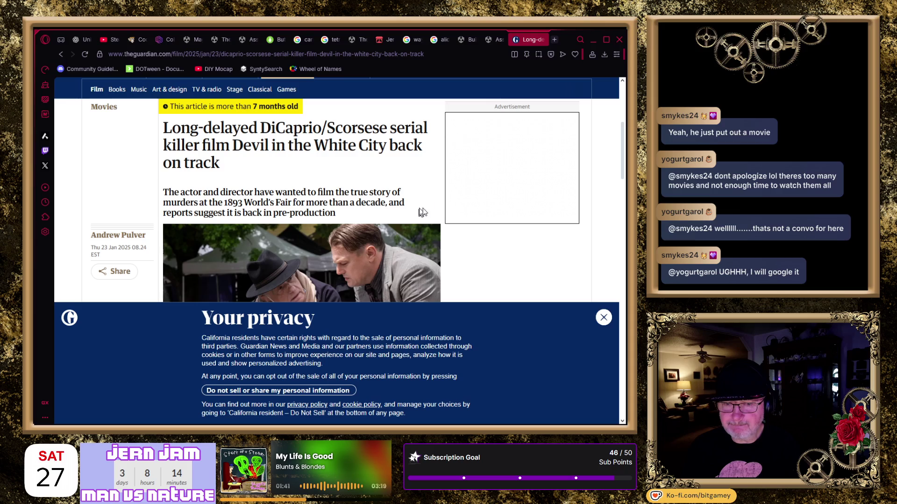
scroll(437, 203, "down", 2)
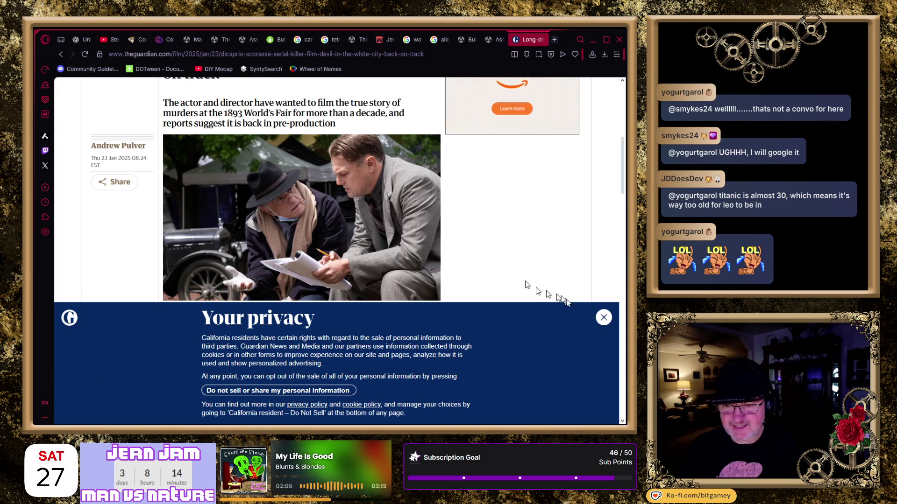
left_click(604, 317)
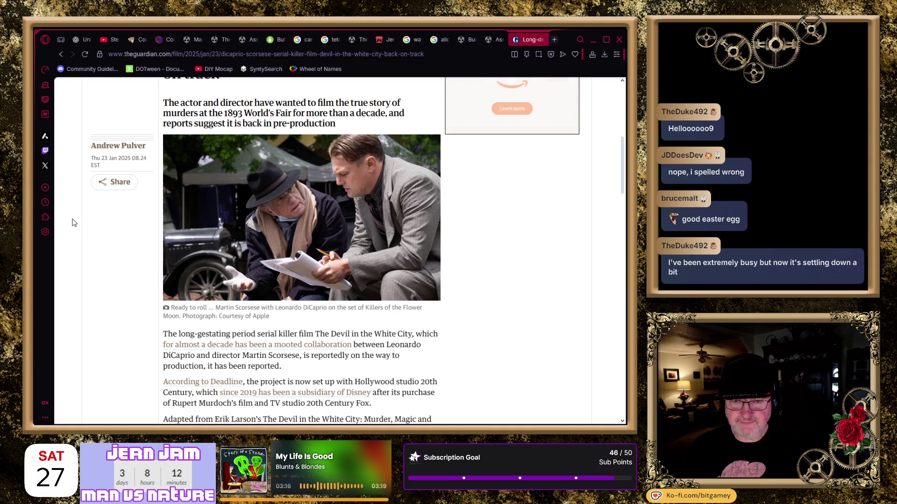
scroll(77, 223, "up", 2)
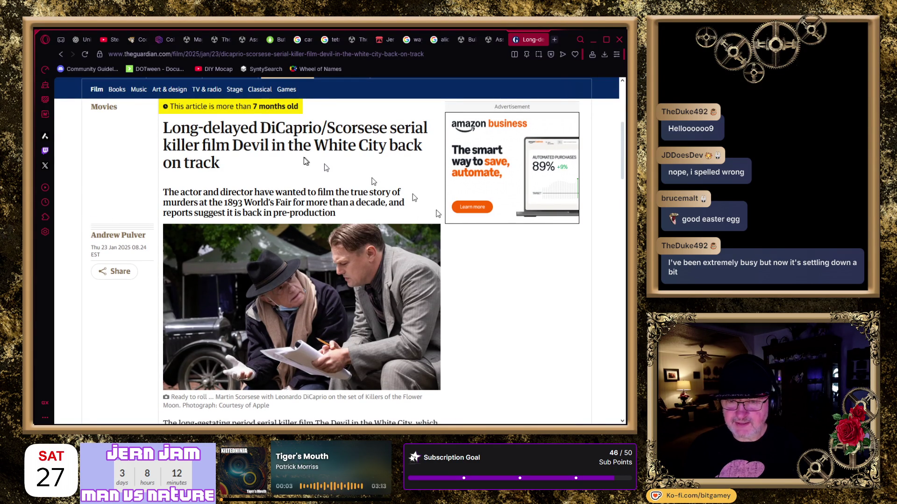
scroll(259, 111, "up", 1)
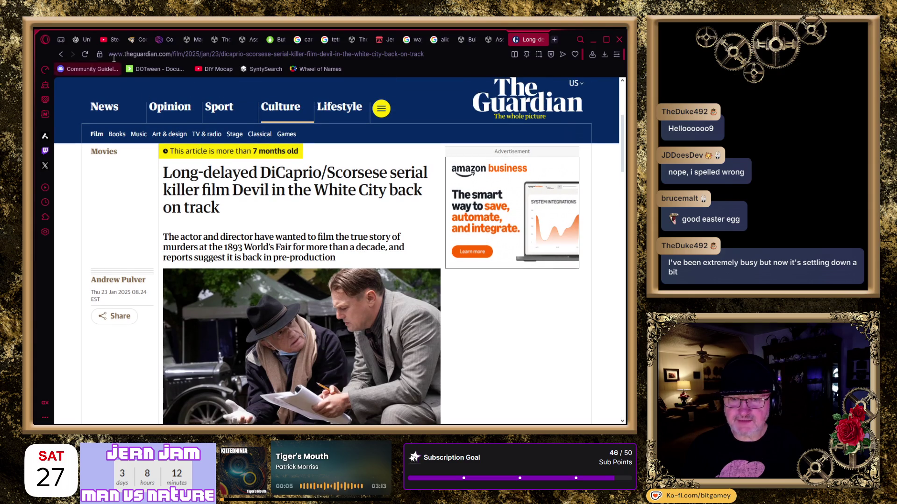
Go back to Google and remove 'doing' from the query to search 'Leonardo Dicaprio Devil in the White City'
left_click(58, 55)
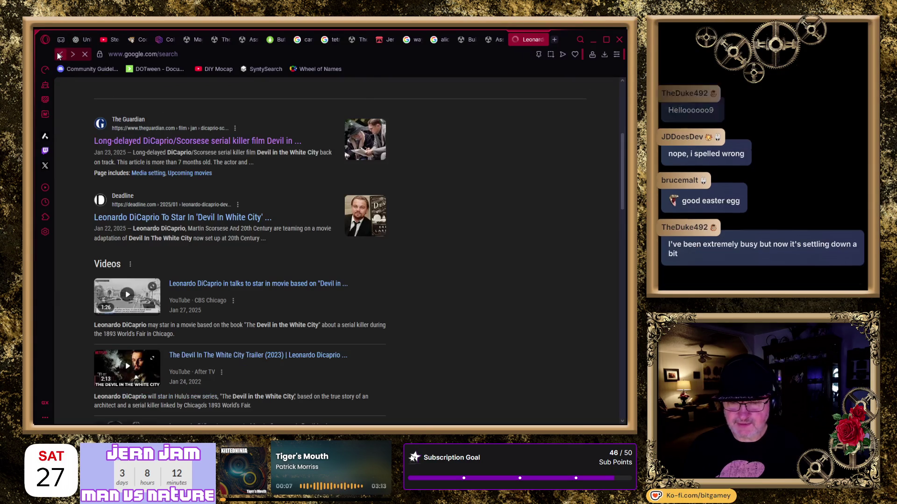
scroll(303, 186, "up", 2)
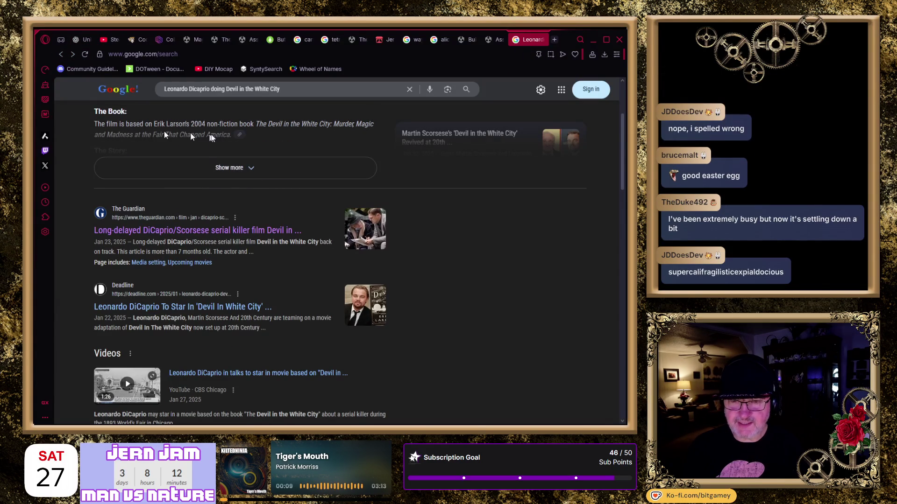
double_click(221, 89)
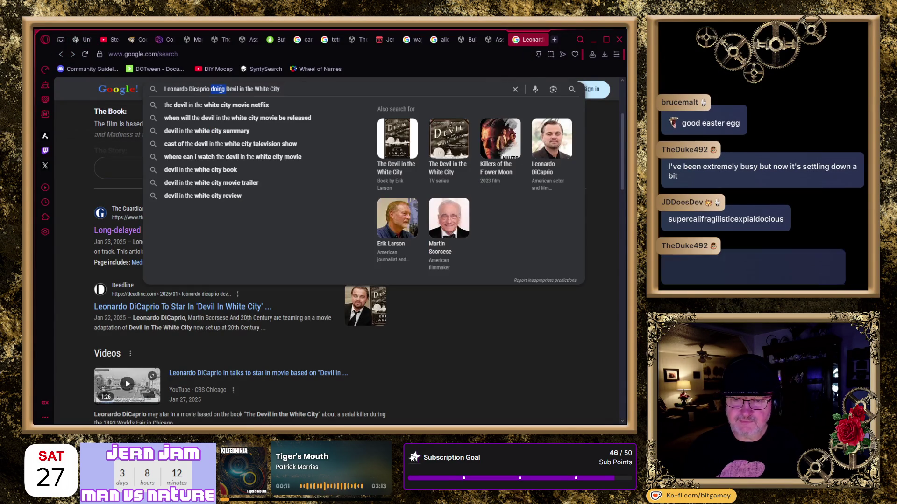
key("BackSpace")
key("Return")
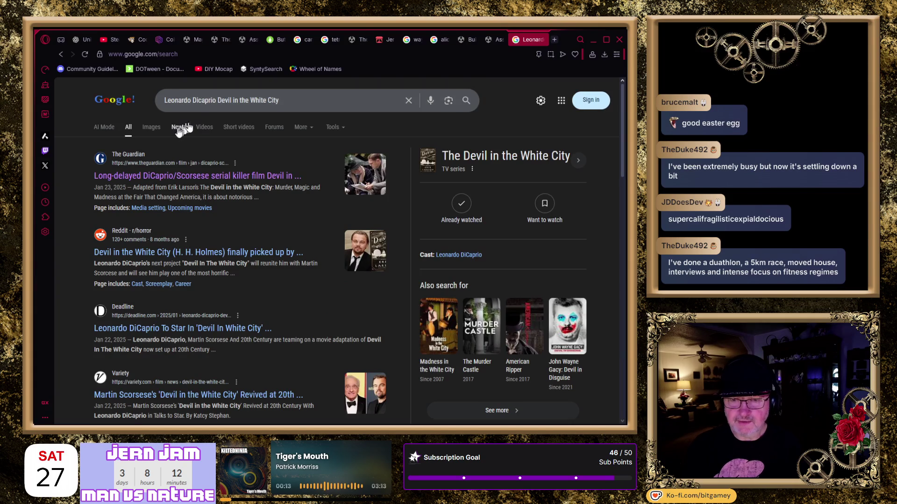
Switch to News results and scroll down to Collider's development report
left_click(178, 131)
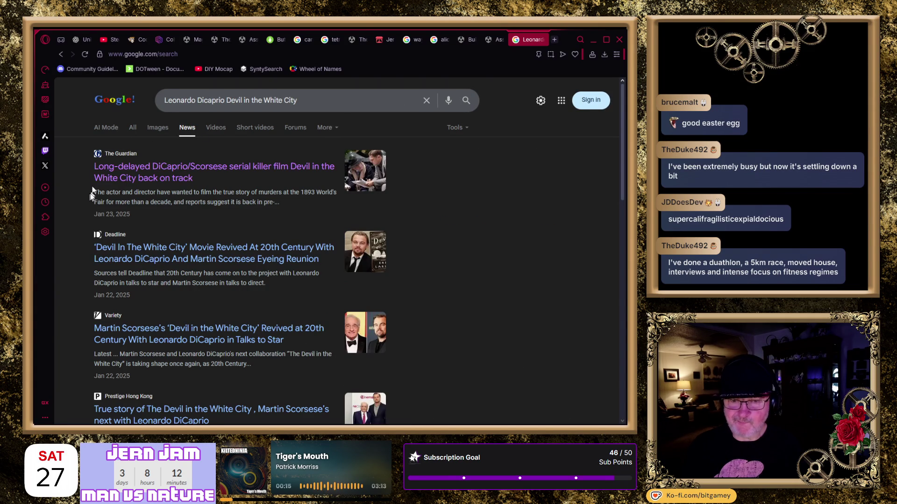
scroll(82, 267, "down", 3)
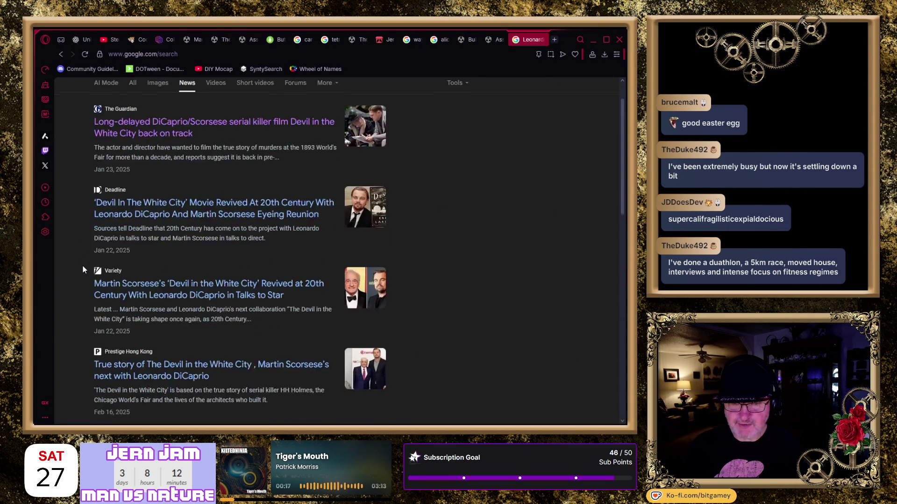
scroll(83, 265, "down", 2)
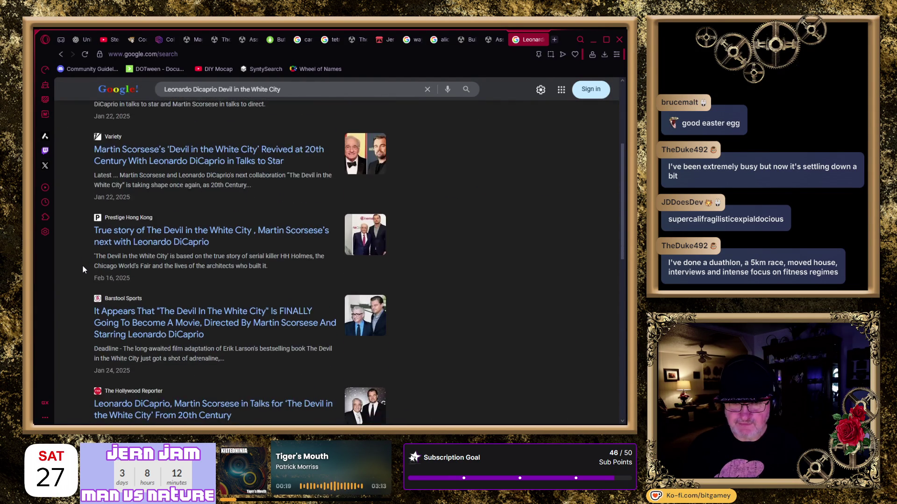
scroll(84, 205, "down", 4)
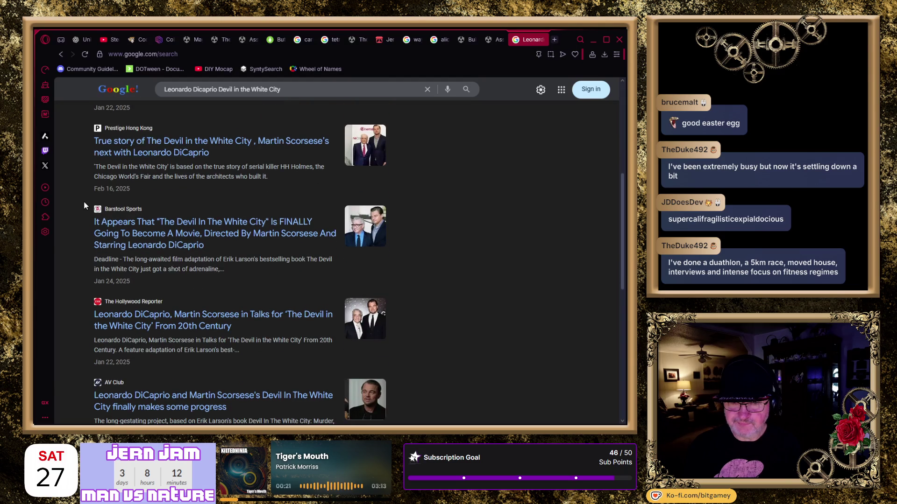
scroll(84, 206, "down", 5)
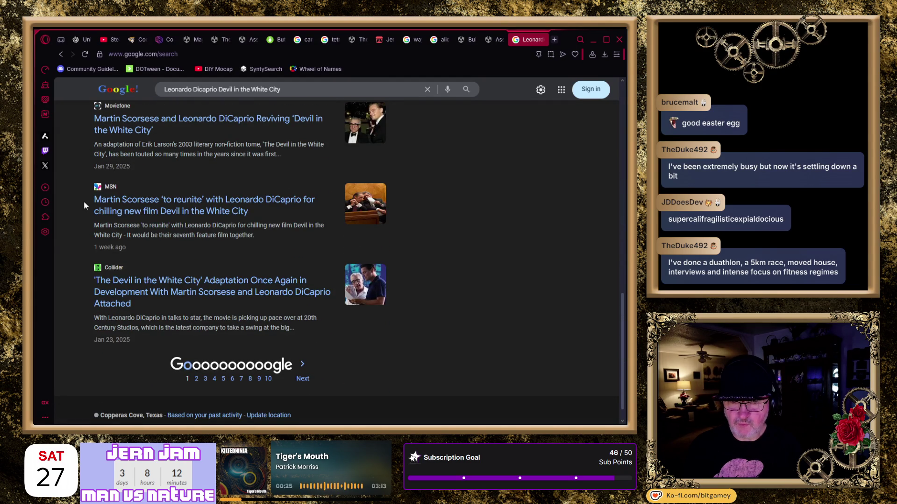
Read the MSN article on Scorsese and DiCaprio reuniting down to Continue reading, then close it
left_click(133, 204)
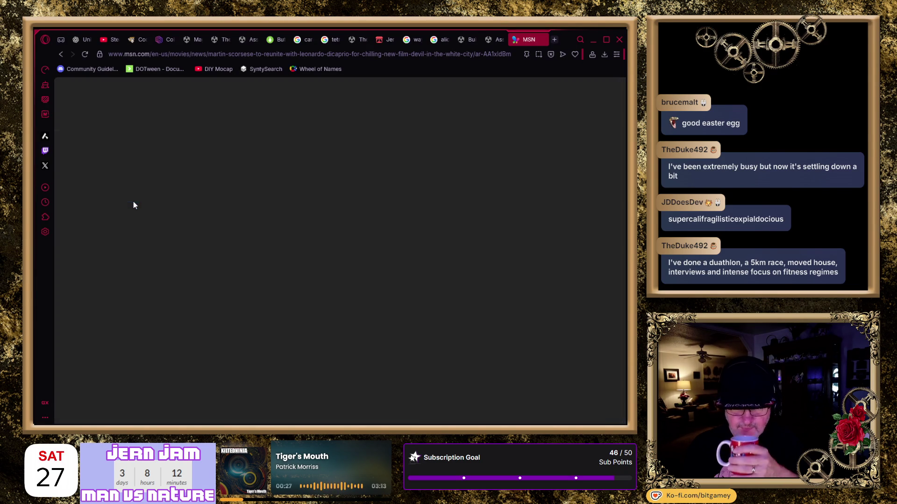
scroll(139, 214, "down", 2)
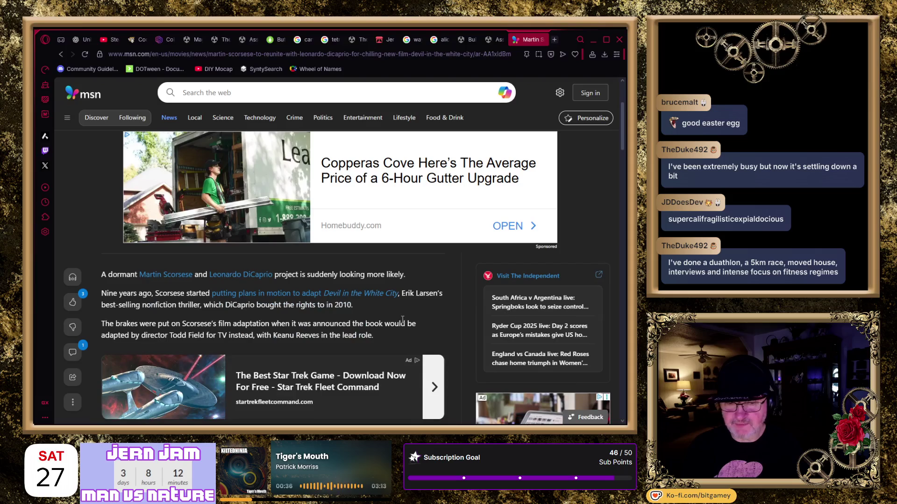
scroll(402, 320, "down", 3)
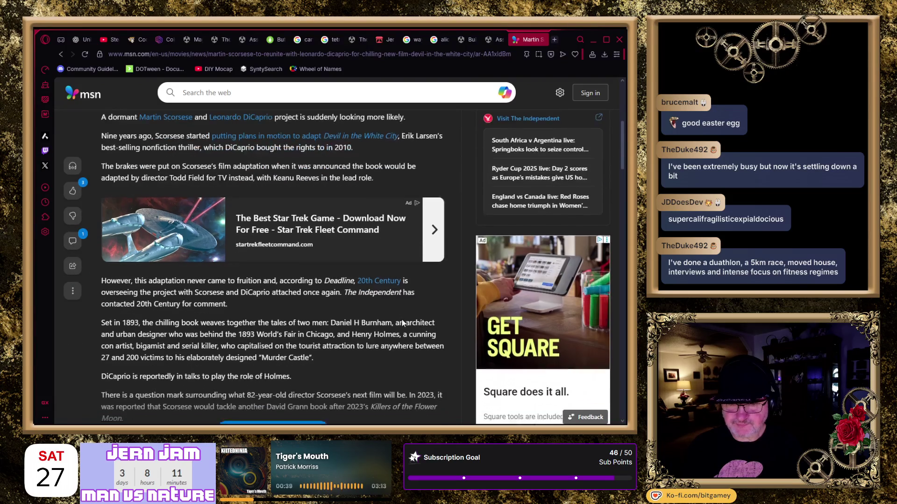
scroll(402, 322, "down", 3)
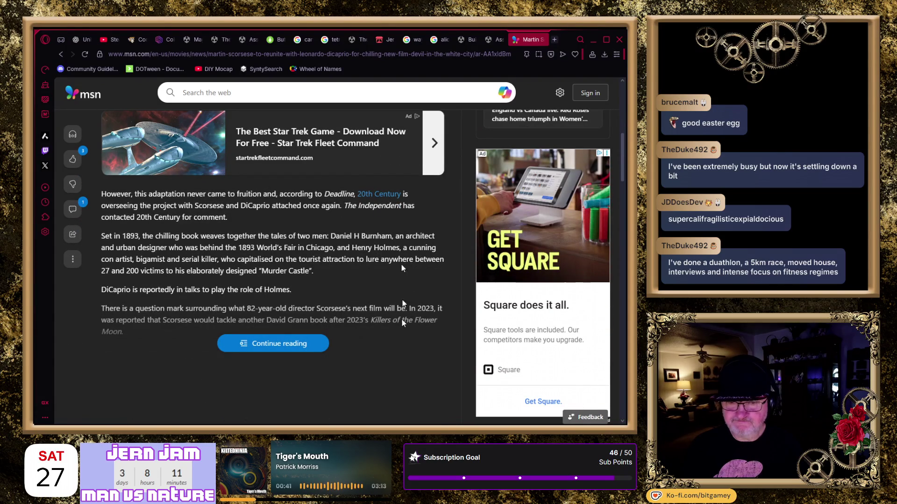
left_click(541, 40)
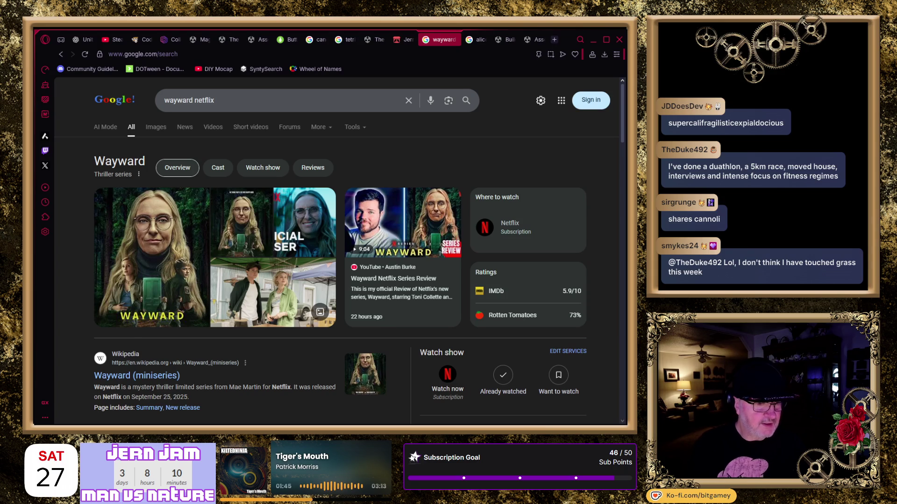
Look over the 'wayward netflix' results, then open a new Speed Dial tab in Opera GX
mouse_move(403, 222)
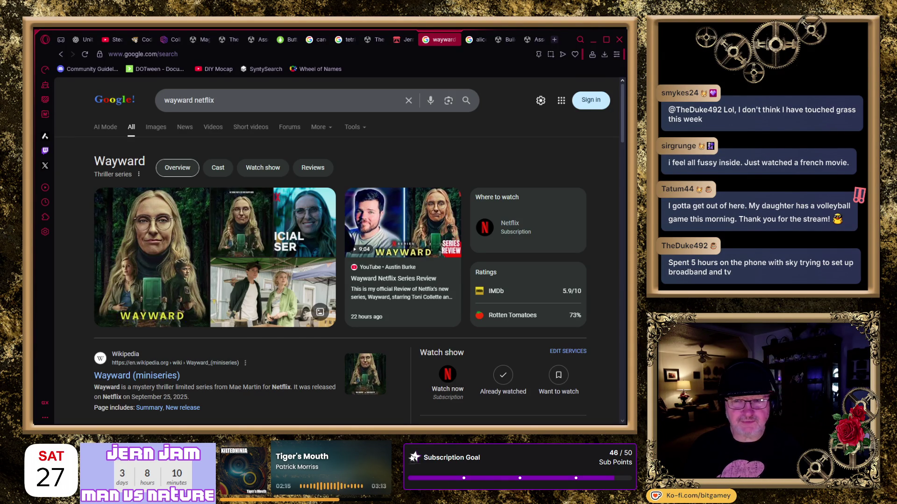
mouse_move(402, 219)
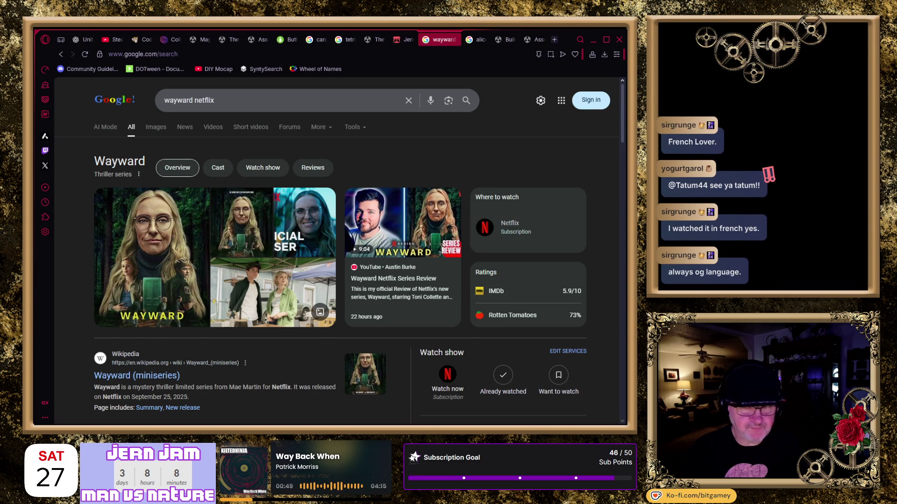
left_click(556, 40)
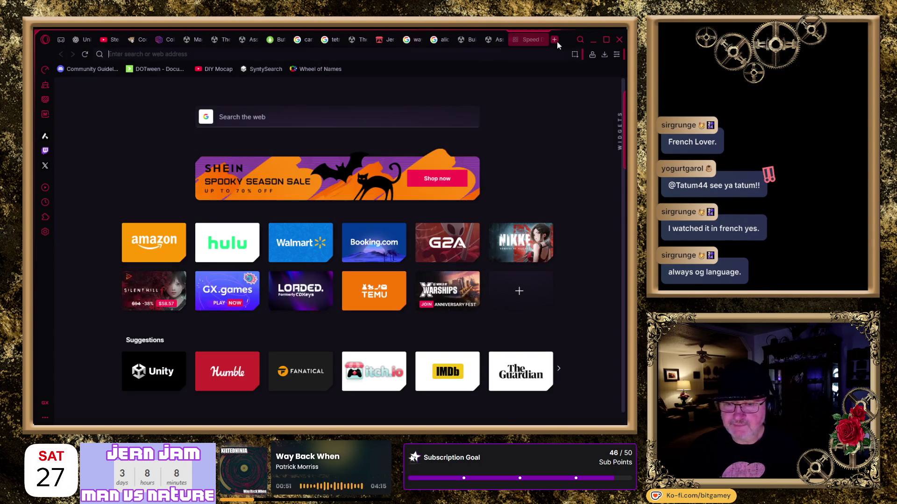
Search Google for 'French Lover movie' and scroll down toward its Cast row
type("French Lover.")
key("BackSpace")
type("movie")
key("Return")
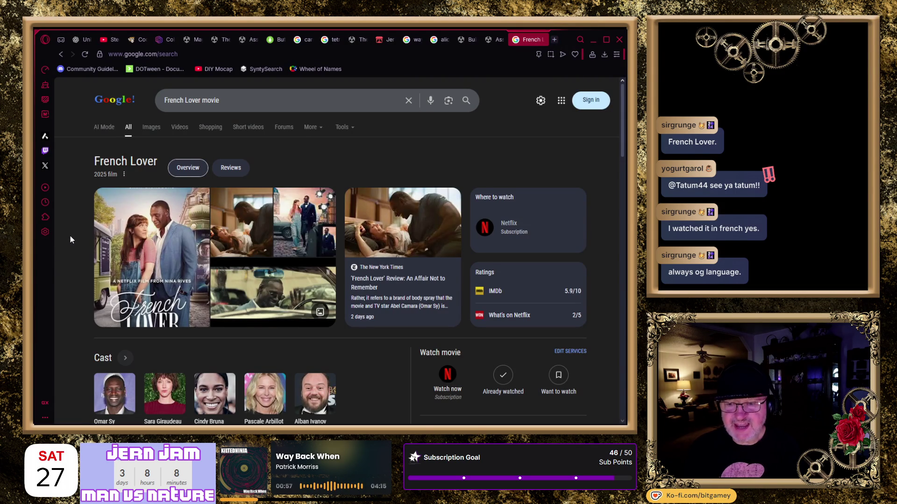
scroll(70, 235, "down", 1)
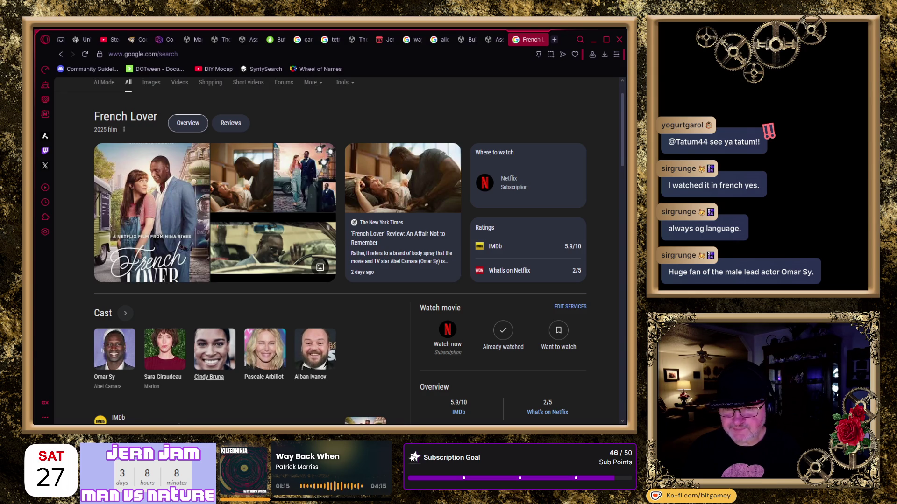
From the French Lover cast, open Omar Sy's results and scroll through his movies and shows
left_click(214, 348)
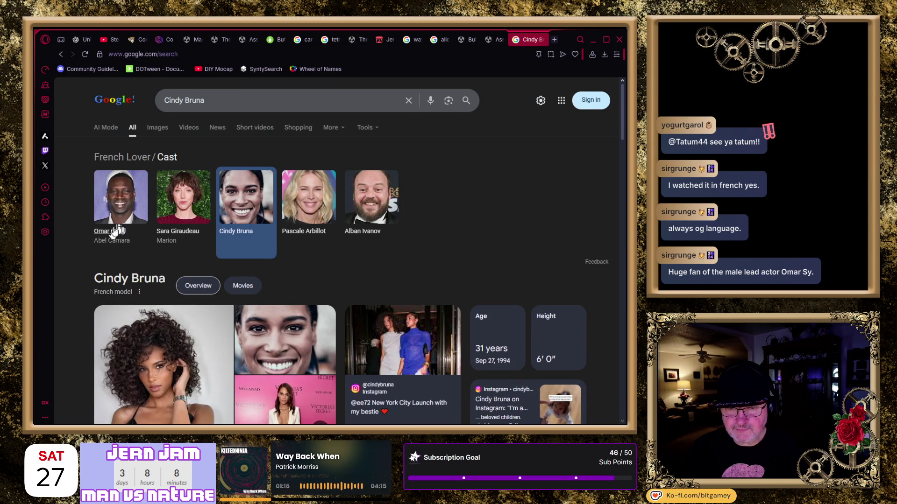
left_click(110, 232)
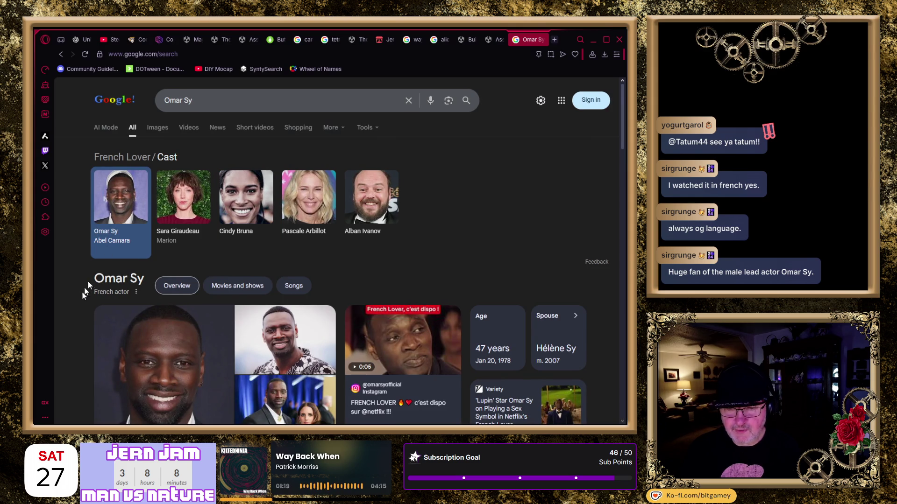
scroll(76, 301, "down", 3)
scroll(78, 305, "down", 2)
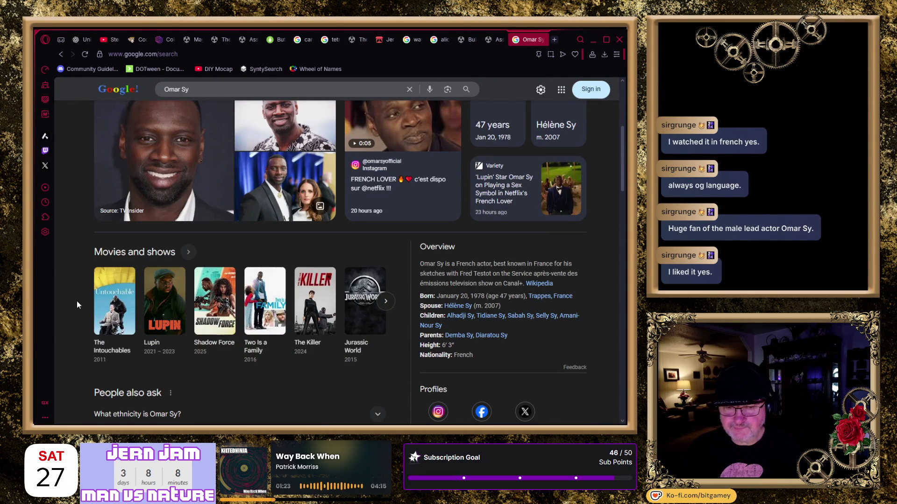
scroll(75, 322, "down", 1)
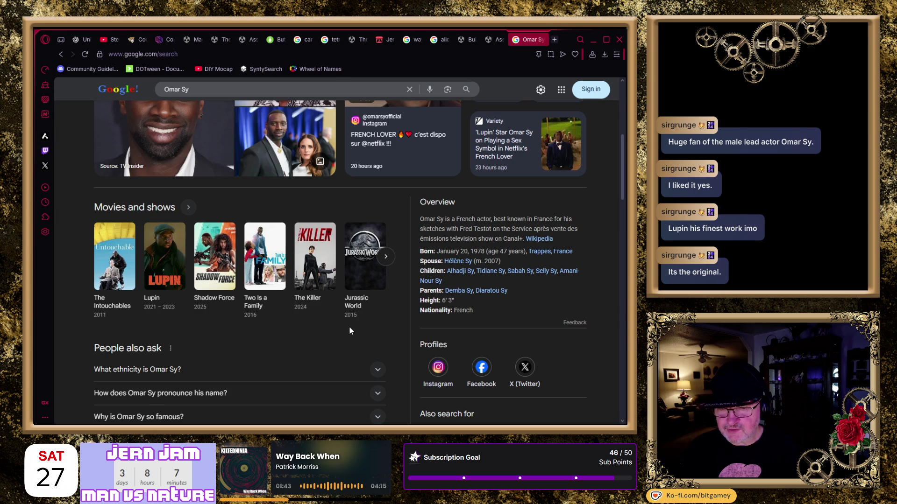
scroll(349, 326, "up", 1)
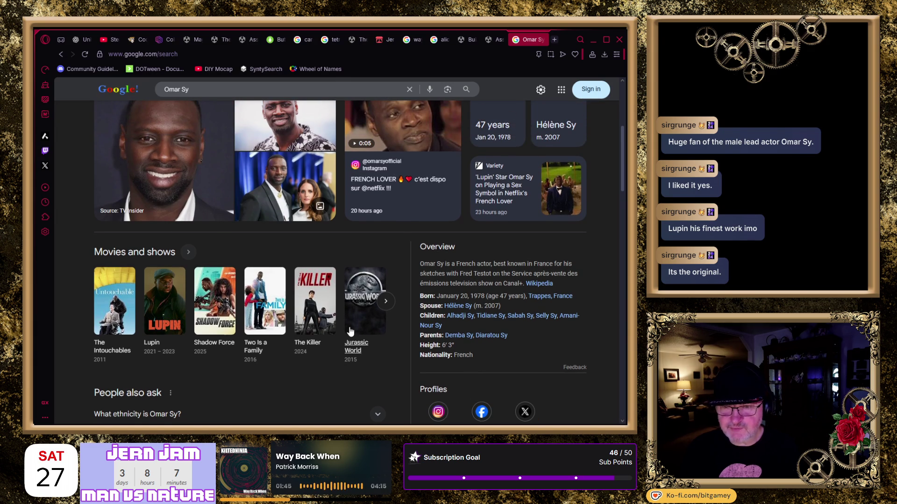
scroll(350, 330, "down", 1)
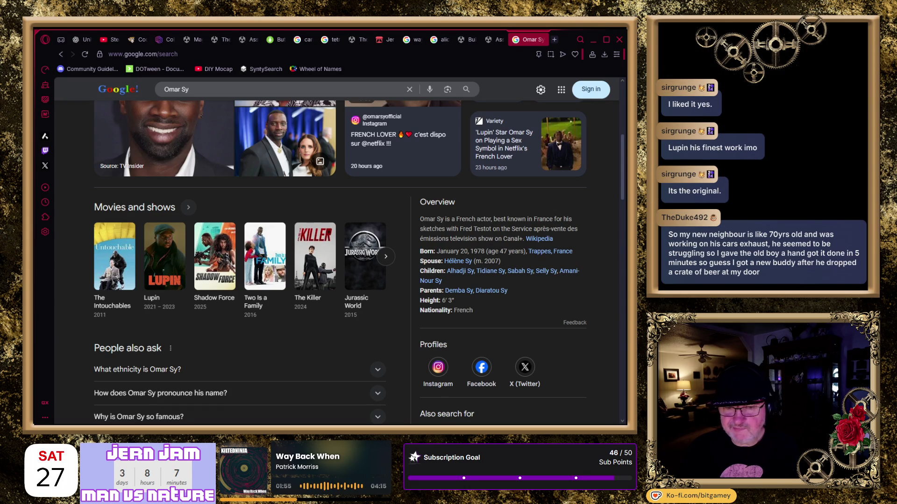
Open Lupin from Omar Sy's credits and scroll through its 7.5/10 IMDb rating and cast
left_click(154, 299)
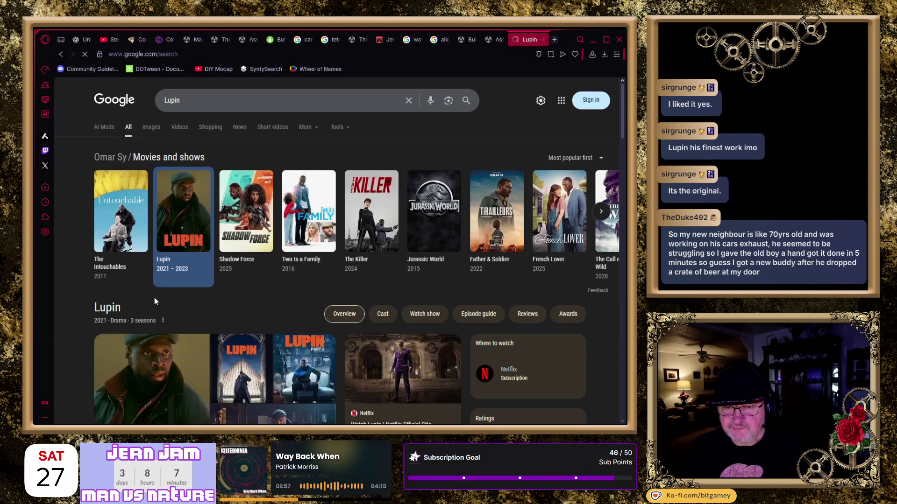
scroll(99, 303, "down", 3)
scroll(84, 308, "down", 1)
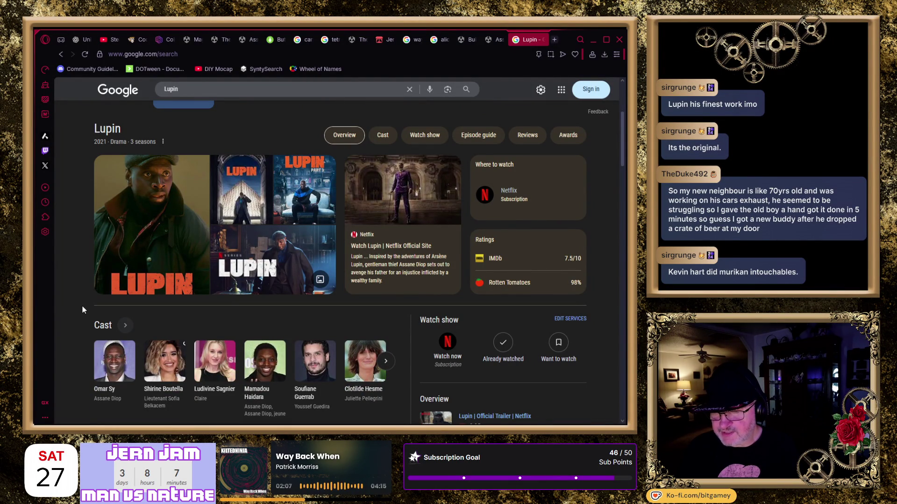
scroll(82, 304, "up", 1)
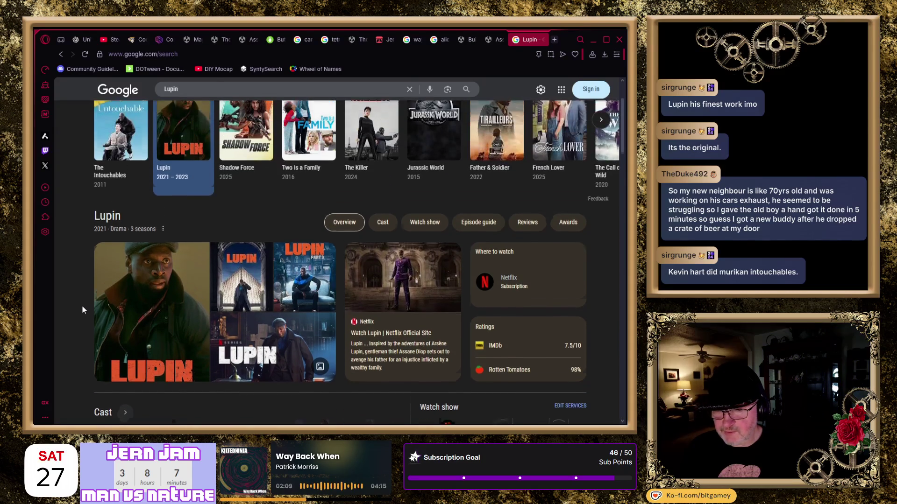
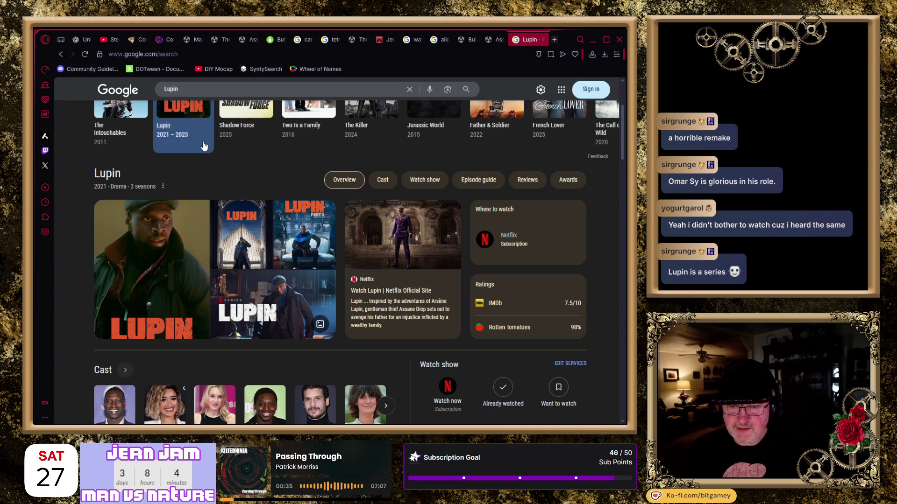
Close the Lupin tab and scroll through the 'wayward netflix' results, then return to the top
scroll(444, 136, "up", 3)
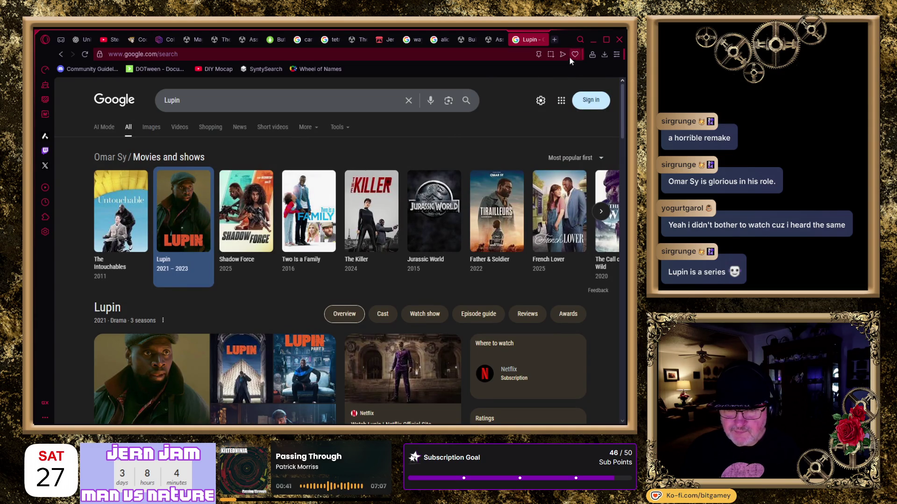
left_click(541, 39)
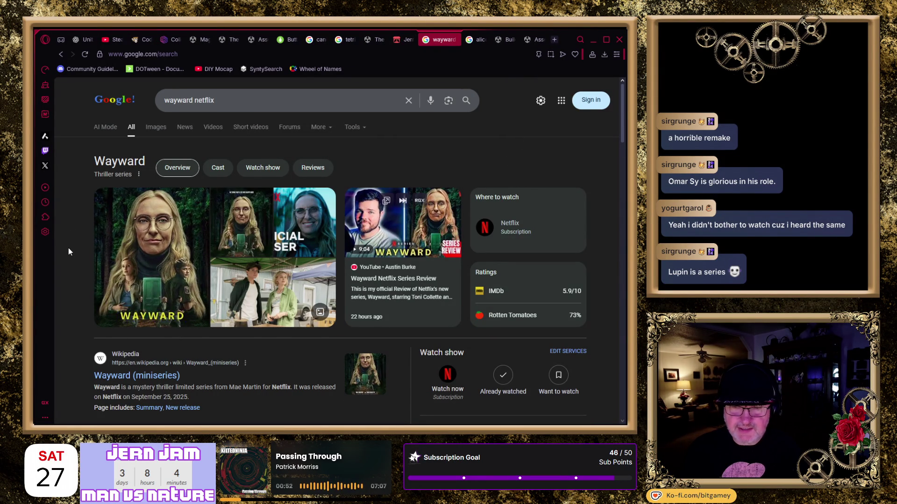
scroll(69, 248, "down", 2)
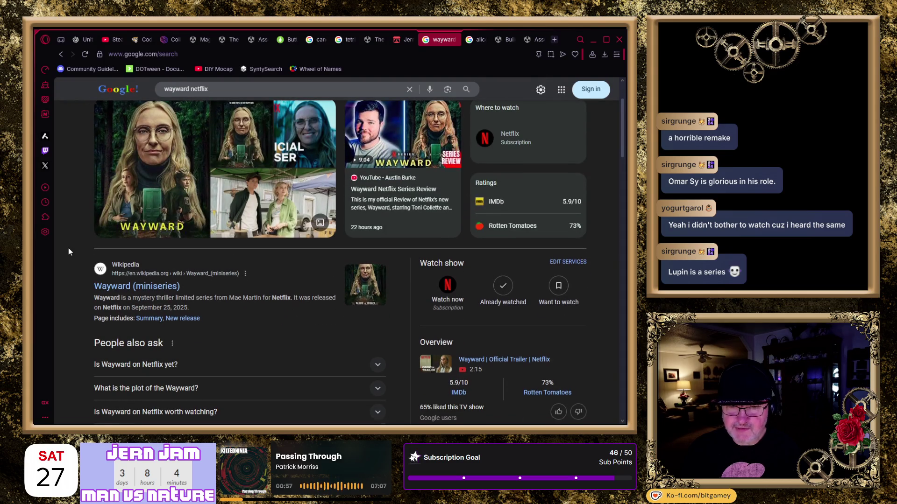
scroll(68, 252, "up", 1)
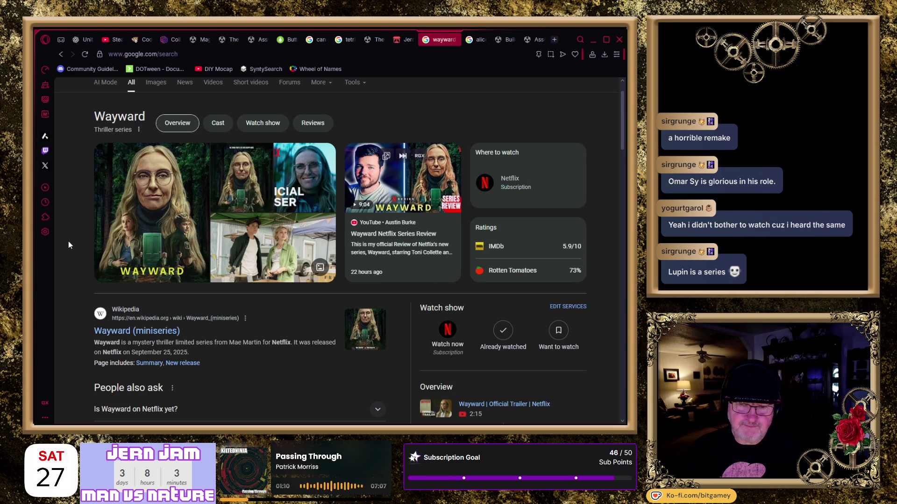
scroll(58, 318, "down", 3)
scroll(56, 320, "down", 8)
scroll(56, 320, "down", 3)
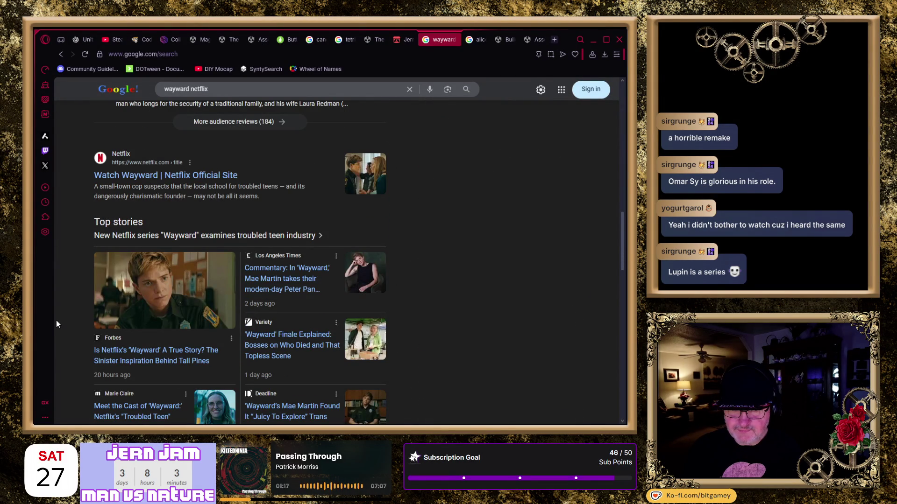
scroll(57, 320, "up", 15)
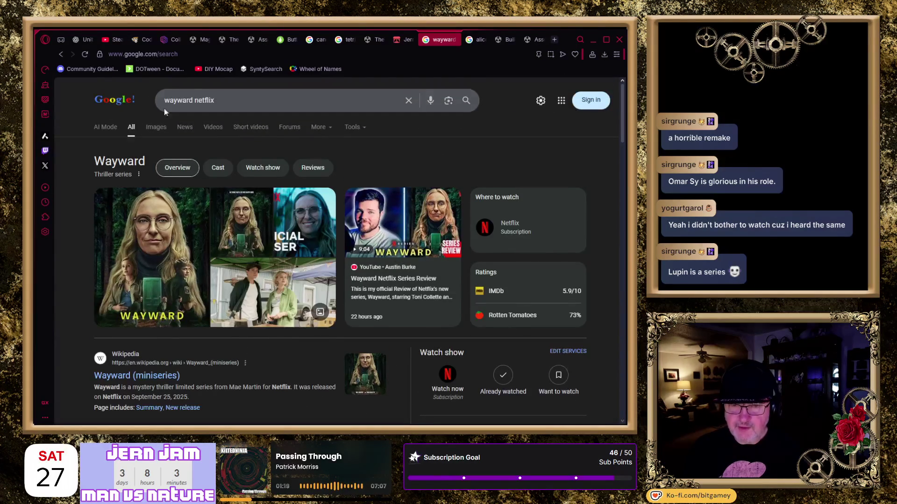
left_click(243, 100)
Trim the query to 'wayward' and open Toni Collette from the Wayward cast row
key("BackSpace")
key("BackSpace")
key("BackSpace")
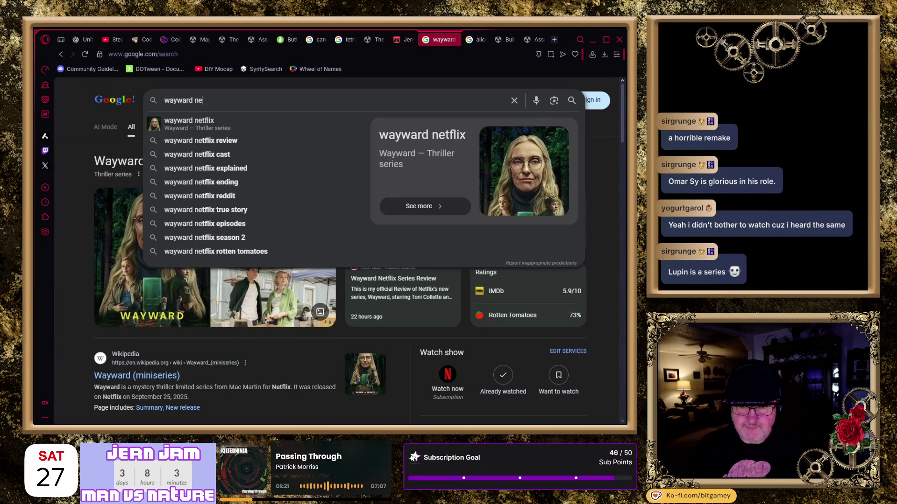
key("BackSpace")
key("BackSpace")
key("ctrl+a")
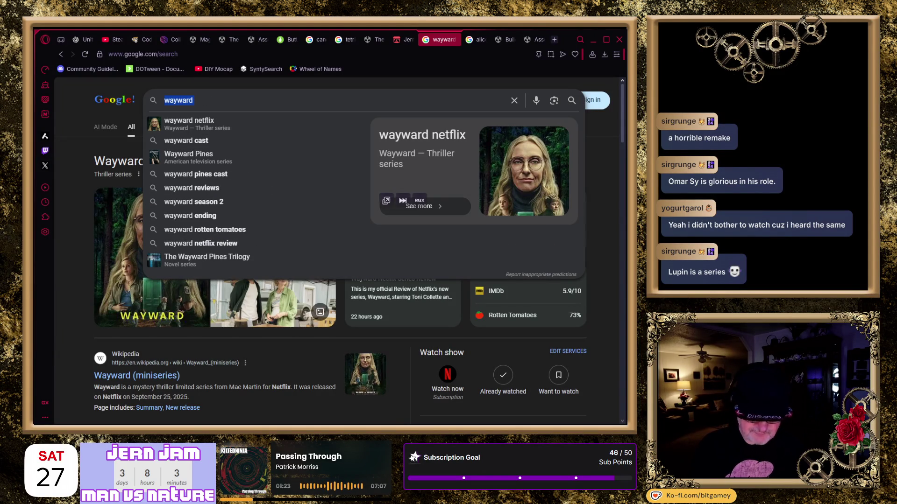
left_click(55, 369)
scroll(71, 352, "down", 9)
left_click(161, 278)
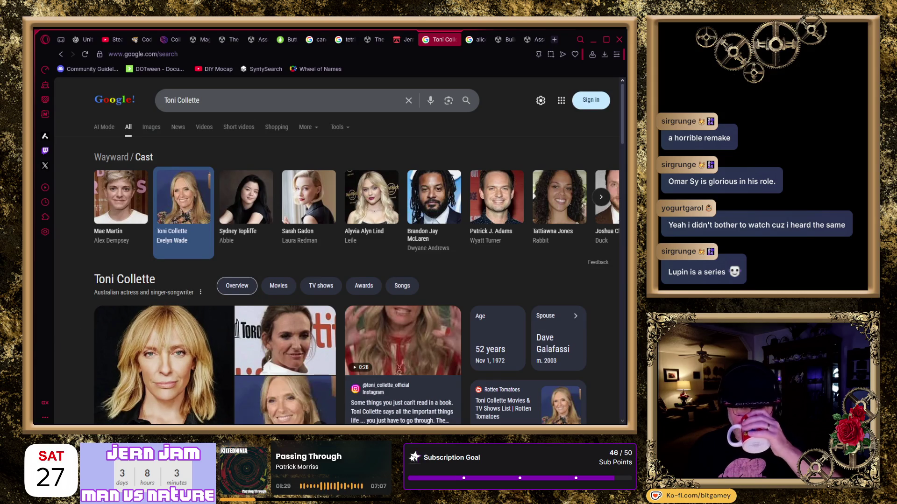
Scroll Toni Collette's results and open her IMDb profile
scroll(135, 301, "down", 3)
scroll(149, 302, "down", 2)
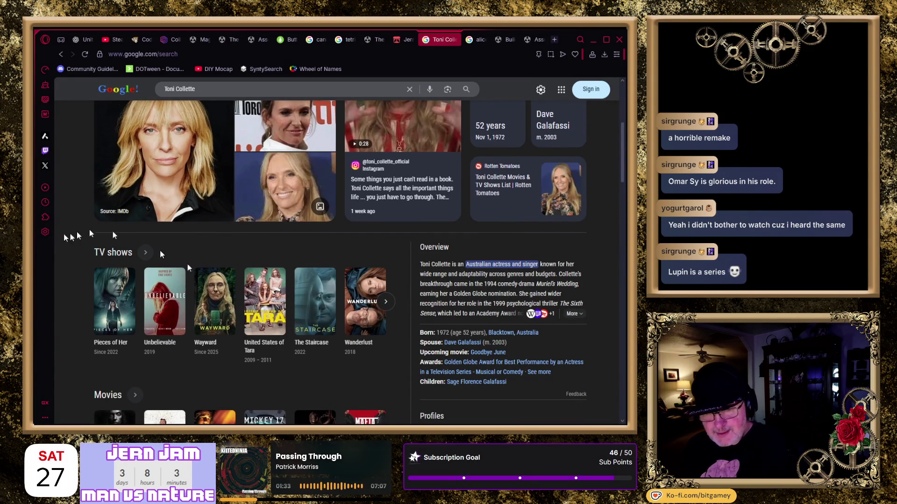
scroll(75, 327, "down", 3)
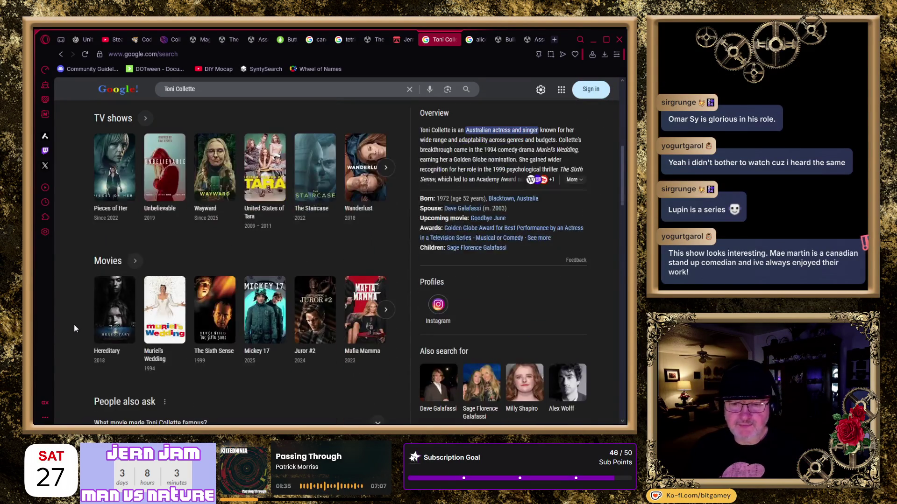
scroll(75, 327, "down", 8)
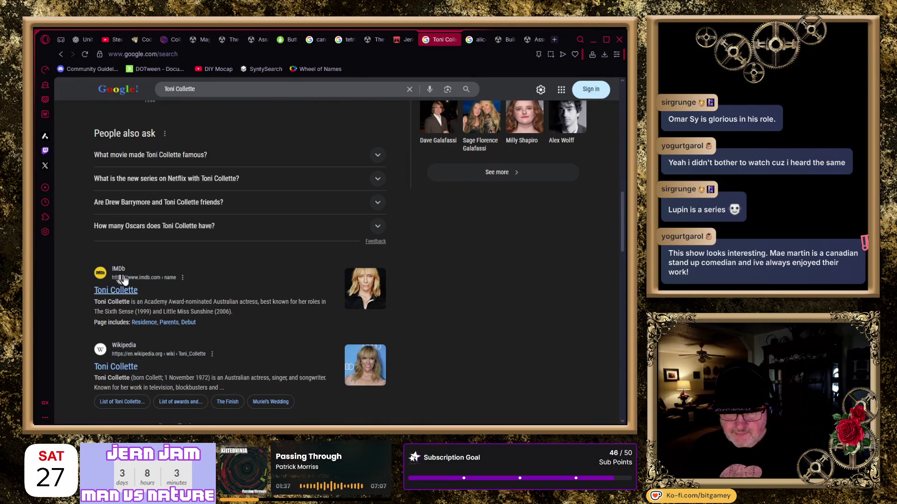
left_click(122, 290)
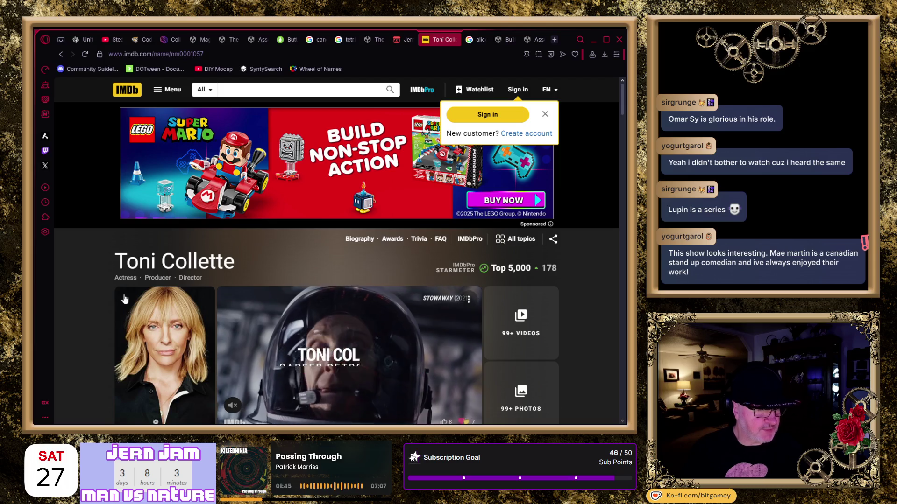
Scroll Toni Collette's IMDb profile, then go back to Google's Wayward results
scroll(77, 301, "down", 3)
scroll(77, 301, "down", 1)
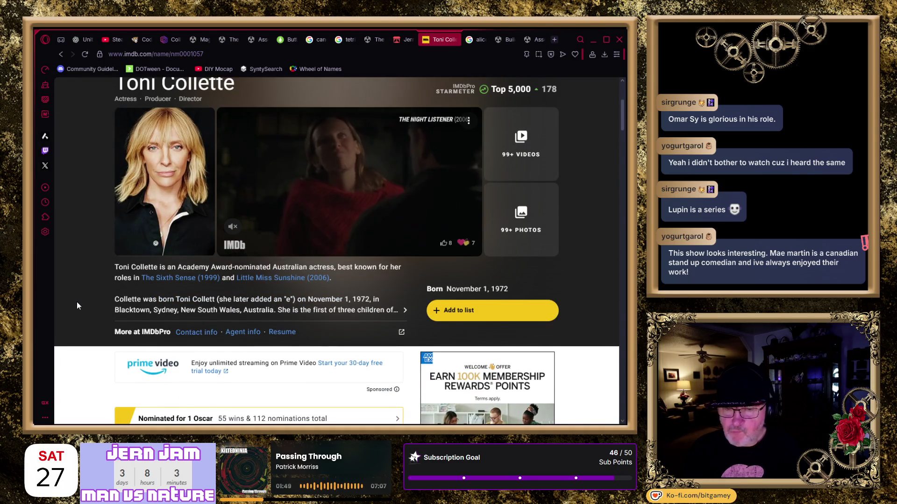
scroll(76, 301, "down", 3)
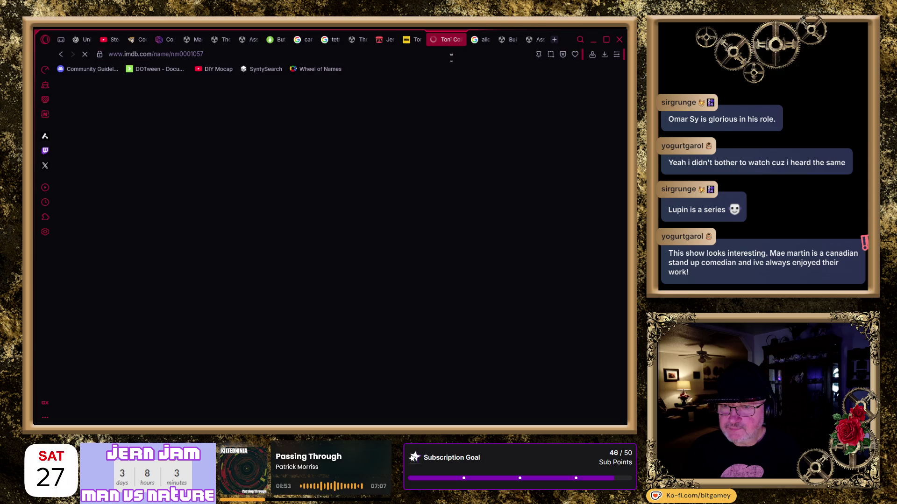
left_click(410, 39)
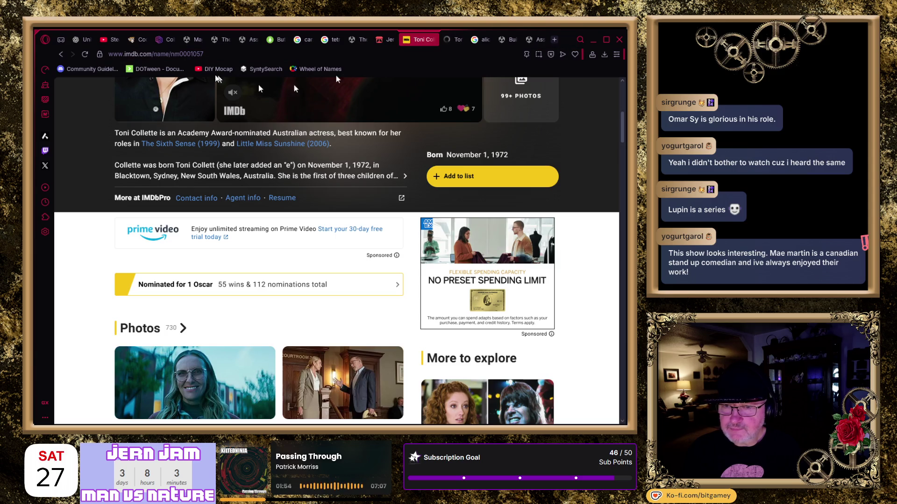
left_click(61, 54)
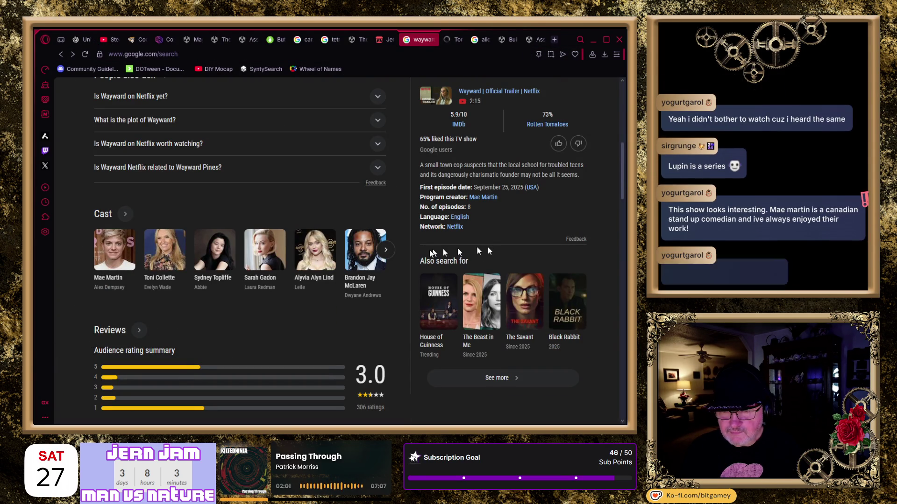
Page through the Wayward cast carousel, view Mae Martin's results, then return to Wayward
left_click(387, 250)
left_click(94, 250)
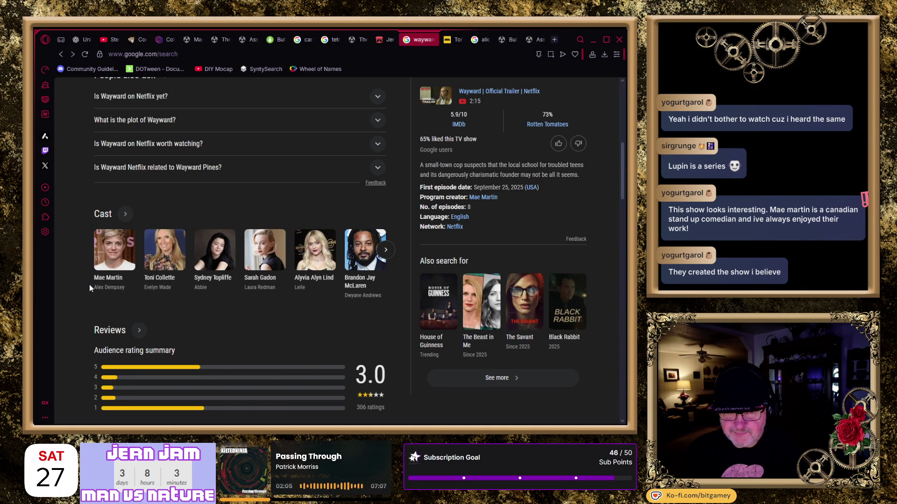
left_click(115, 279)
scroll(84, 340, "down", 3)
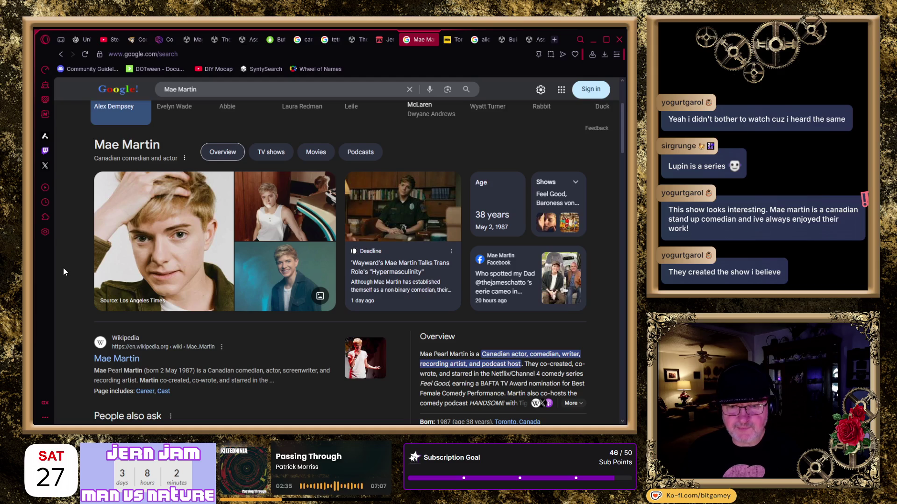
scroll(68, 252, "down", 1)
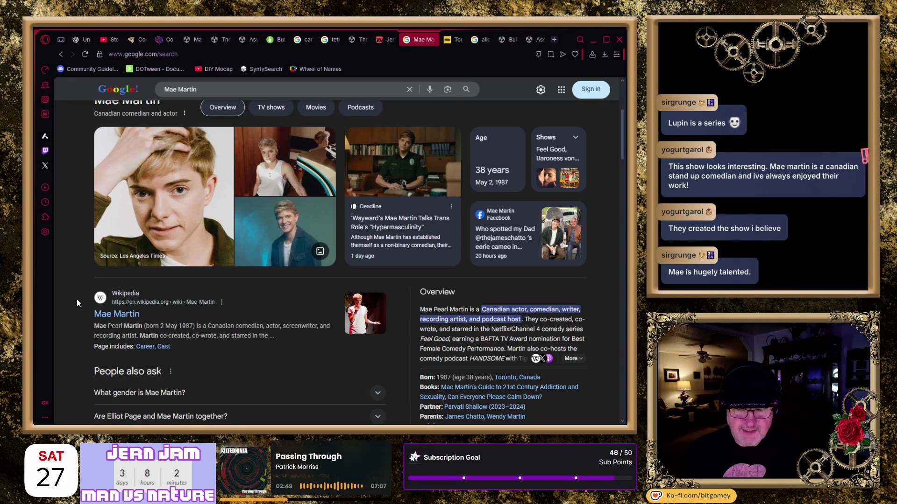
scroll(76, 299, "up", 4)
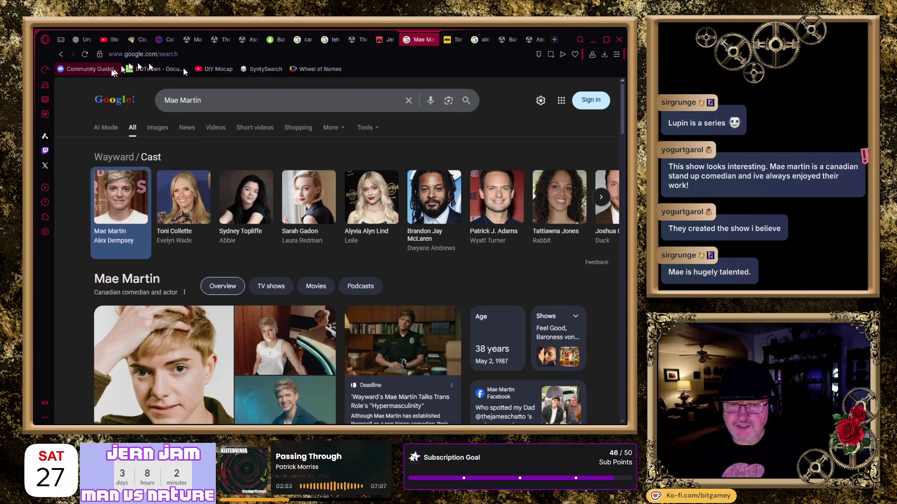
left_click(61, 55)
Close the Wayward results tab and open a new blank browser tab
scroll(129, 215, "up", 8)
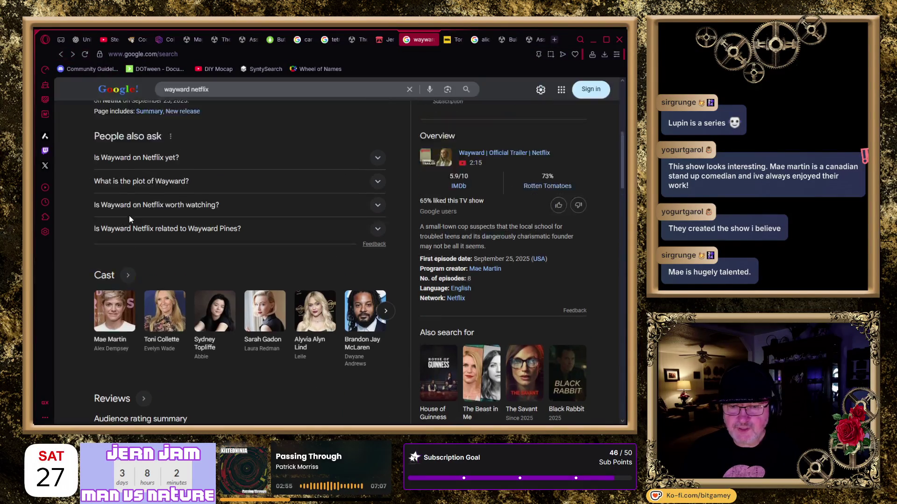
scroll(306, 197, "down", 3)
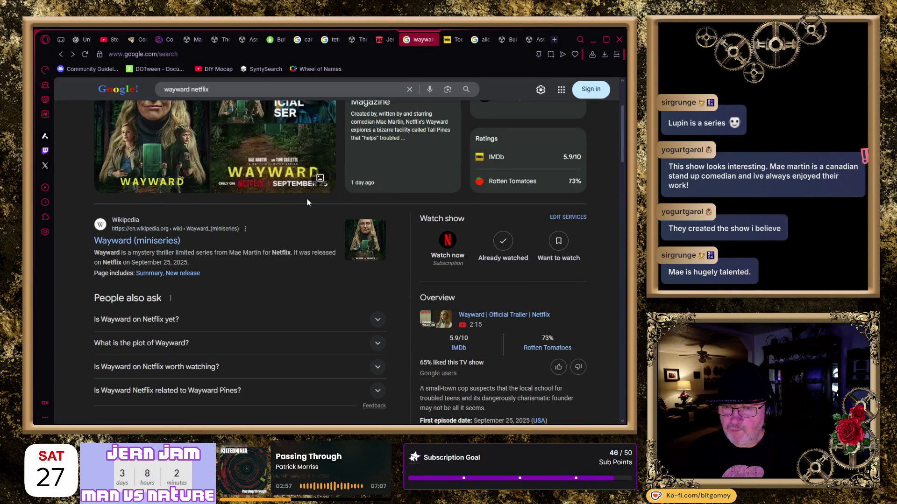
scroll(366, 133, "up", 2)
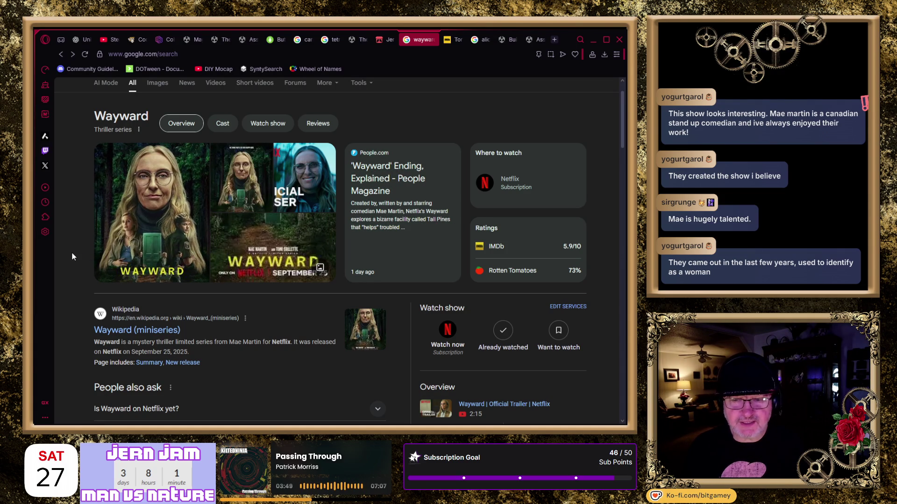
scroll(72, 253, "down", 3)
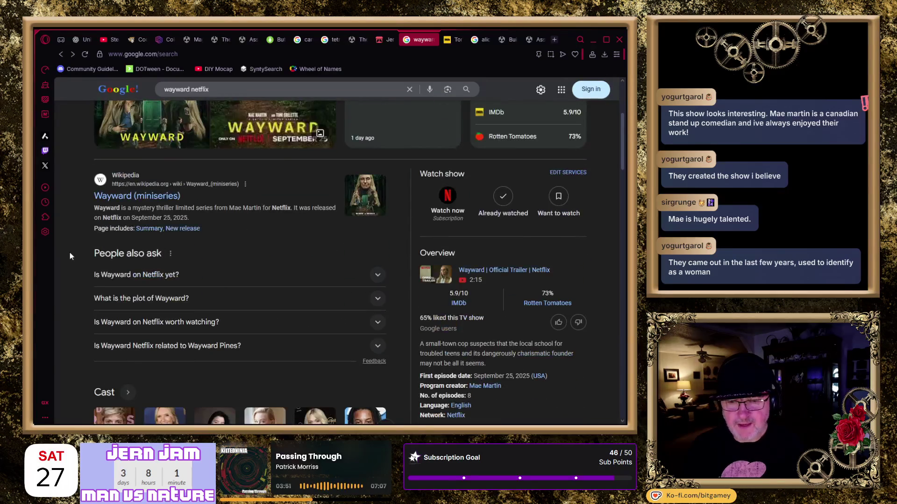
scroll(68, 255, "down", 4)
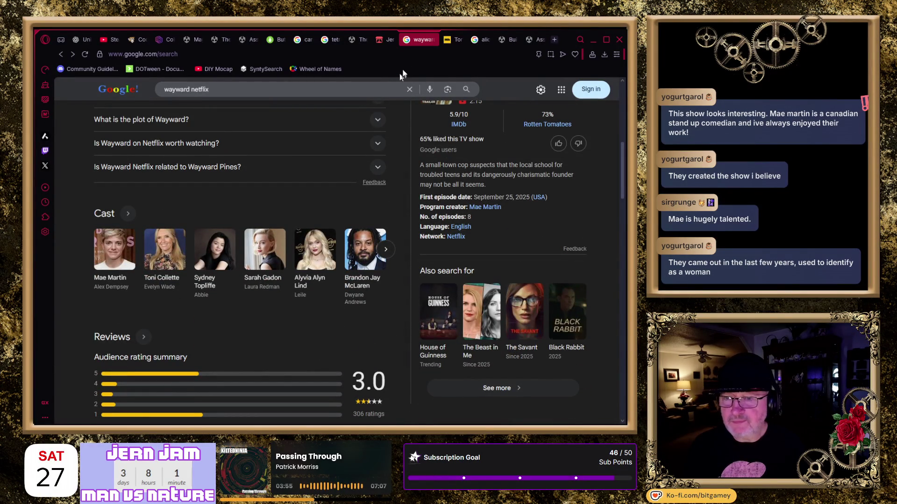
left_click(432, 40)
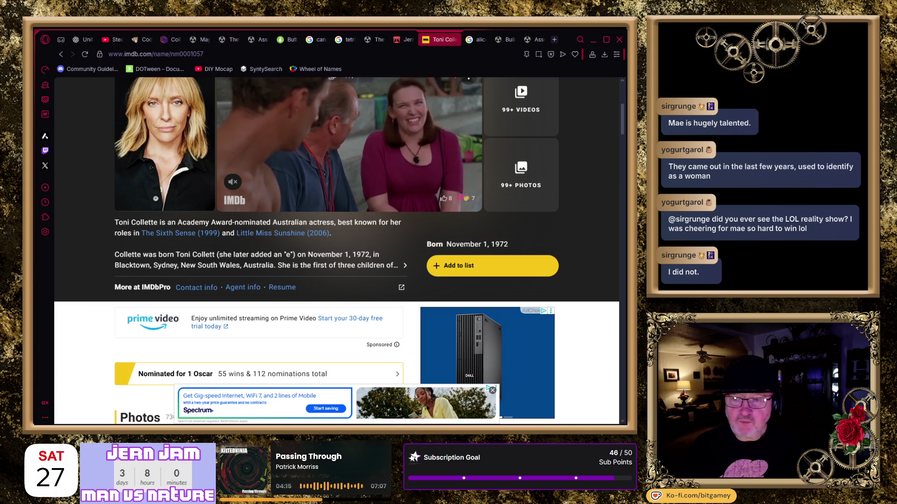
key("ctrl+t")
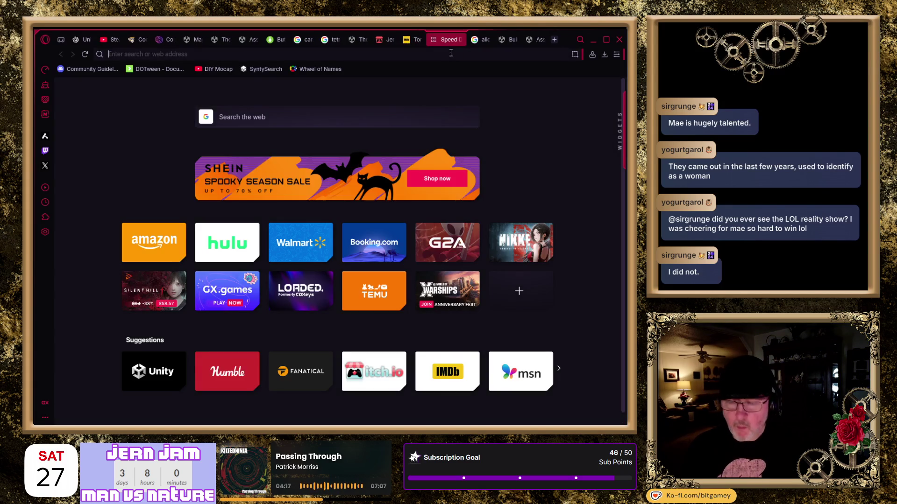
Search for 'LOL reality show' in the new tab
type("LOL reality show")
key("Return")
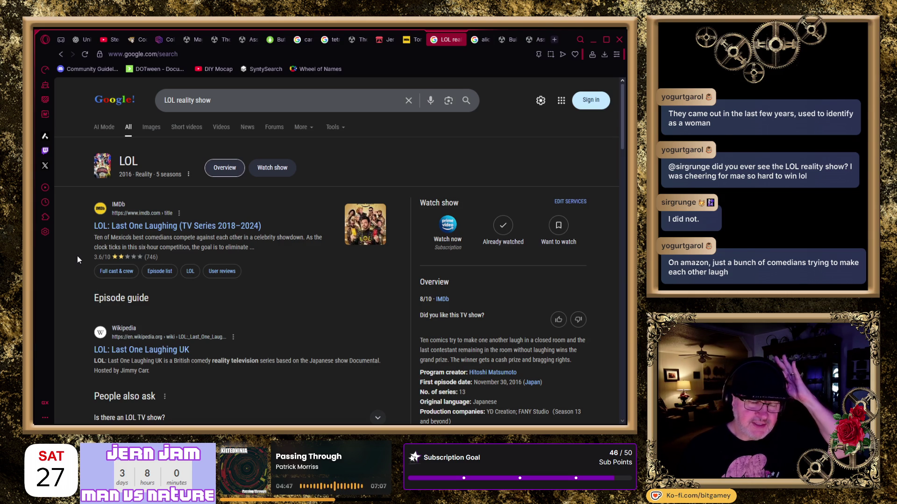
left_click(275, 93)
key("ctrl+a")
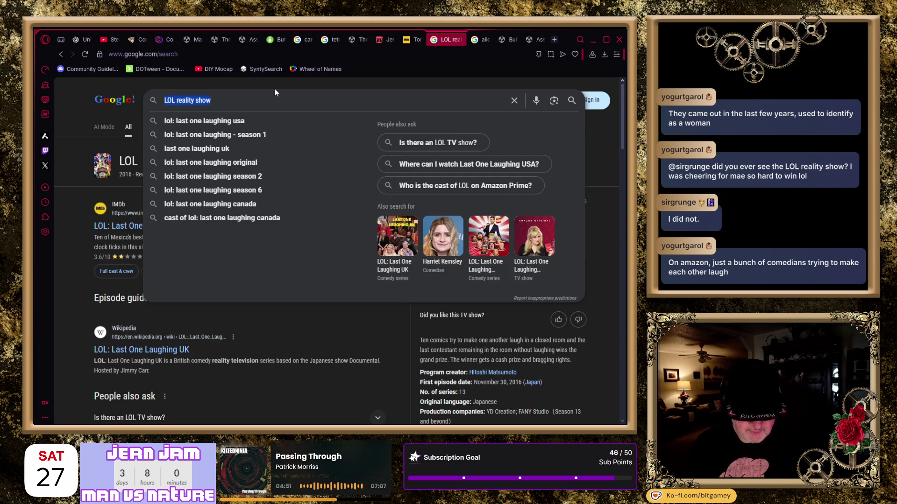
type("last one standing show")
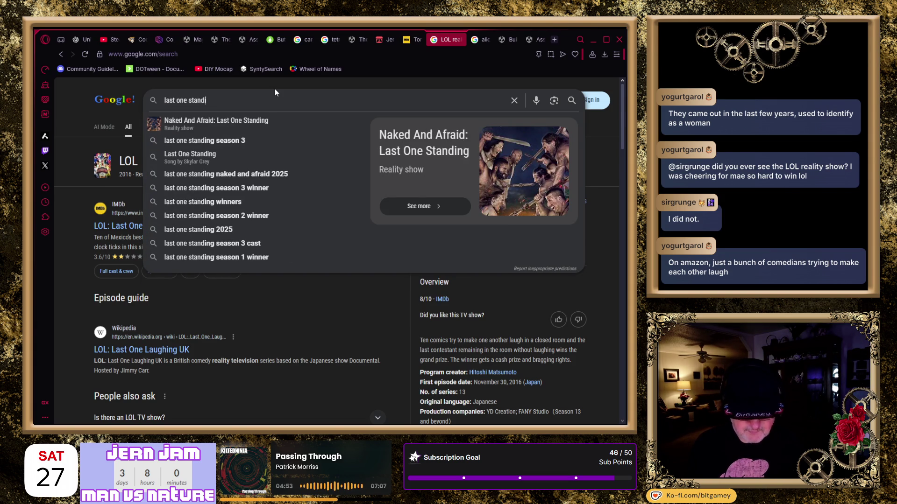
key("Return")
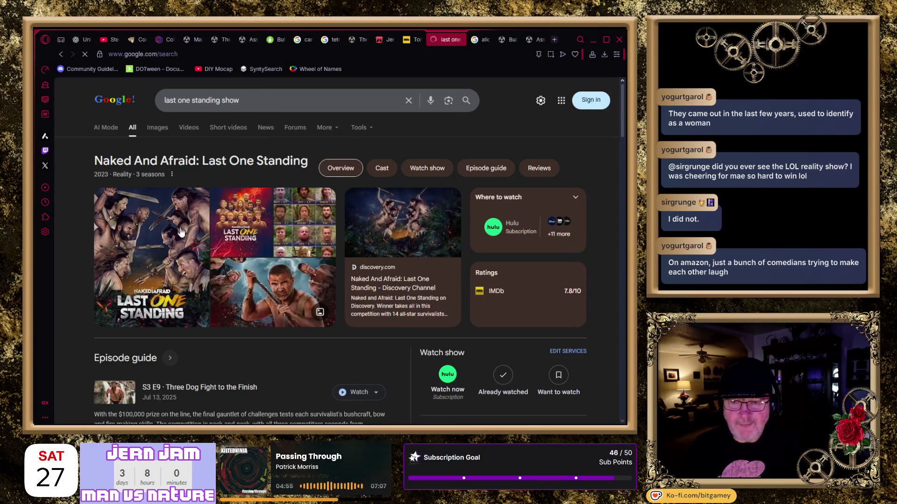
scroll(64, 292, "down", 10)
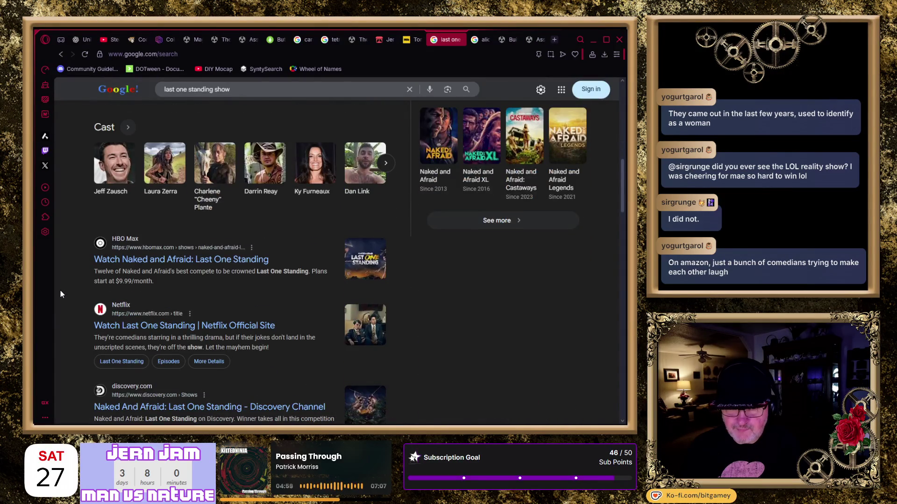
scroll(61, 295, "down", 2)
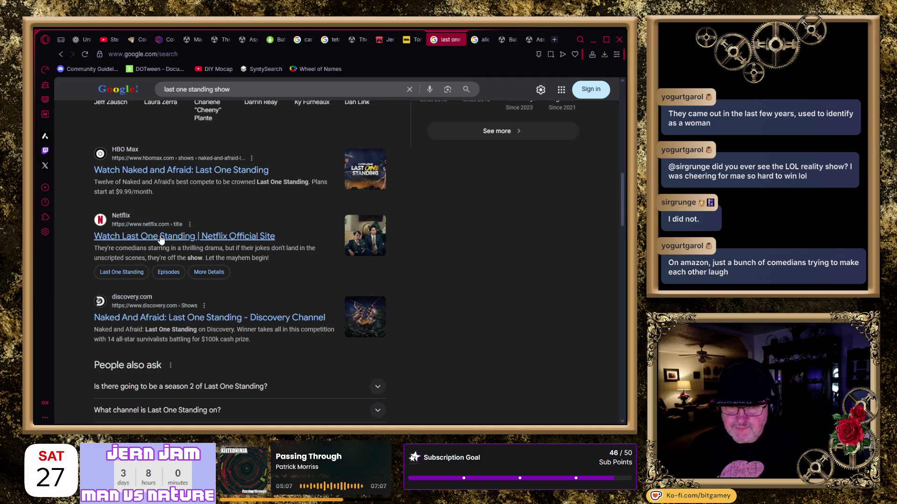
scroll(159, 241, "down", 2)
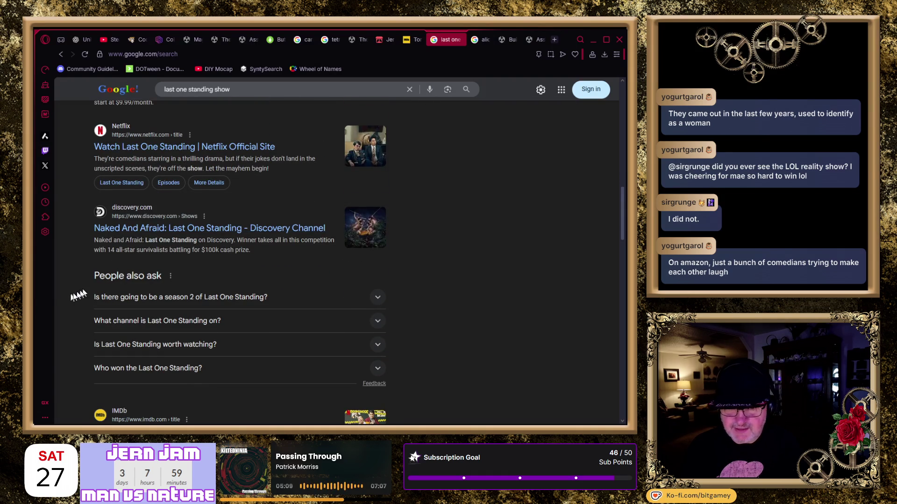
scroll(71, 295, "down", 3)
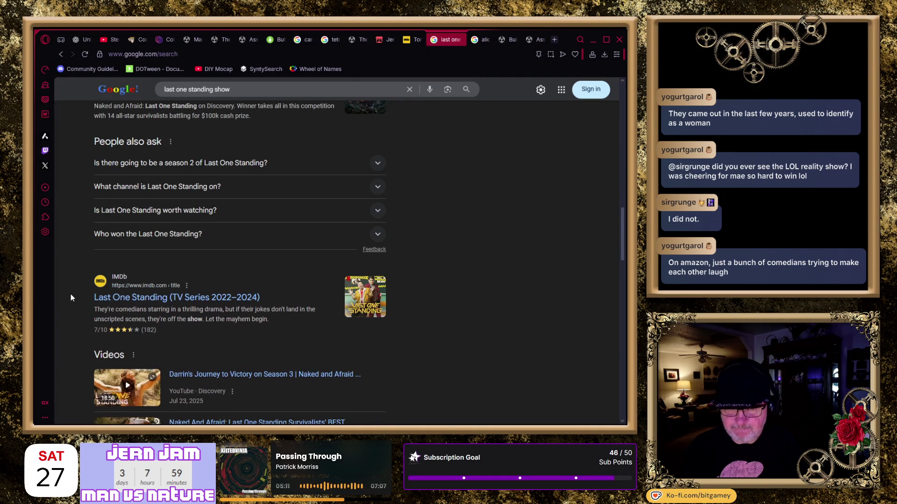
scroll(71, 294, "down", 10)
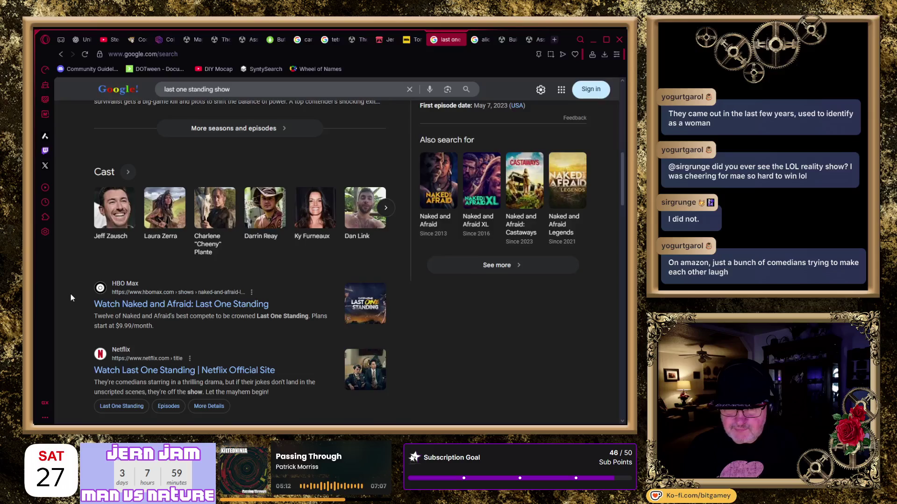
scroll(71, 293, "up", 10)
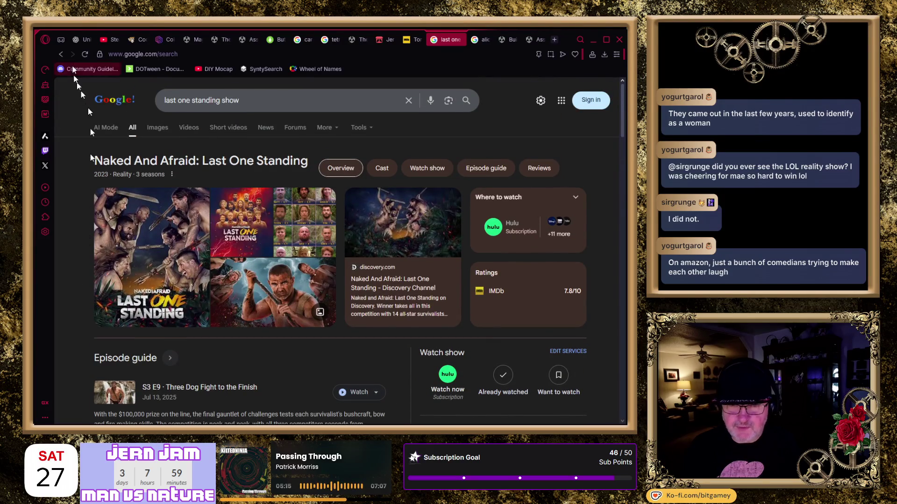
left_click(62, 54)
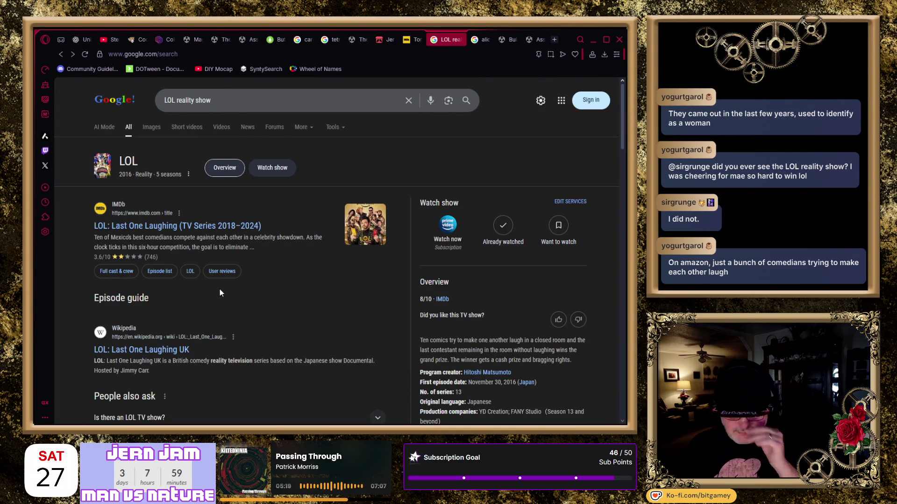
left_click(166, 231)
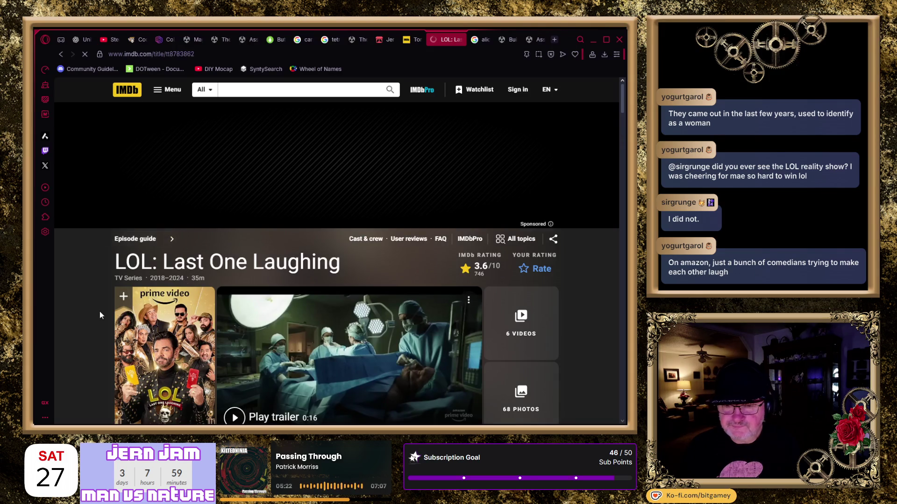
scroll(100, 311, "down", 3)
scroll(89, 299, "down", 1)
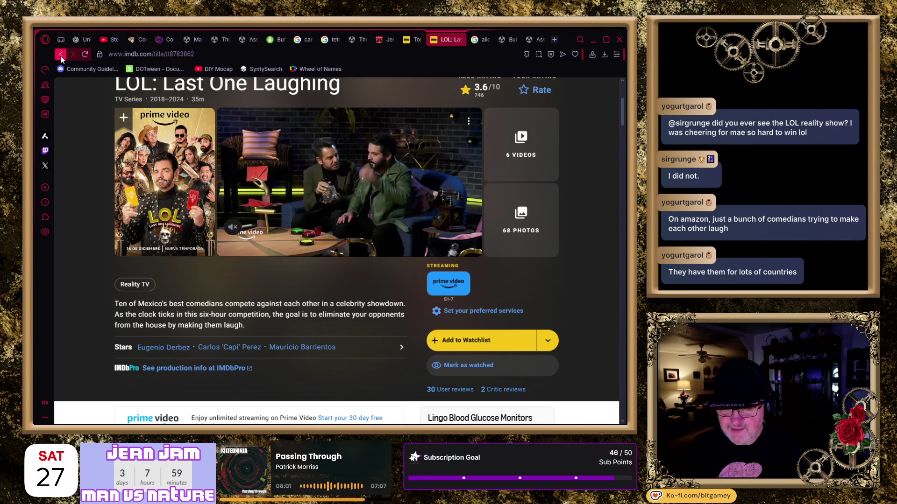
left_click(61, 56)
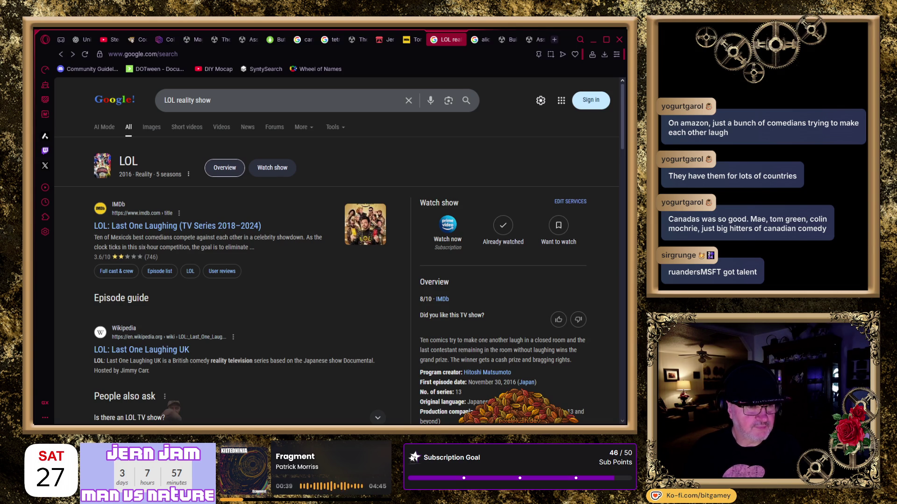
Replace the query with 'famous canadian comedians' and expand the comedians grid with '42 more'
left_click(272, 96)
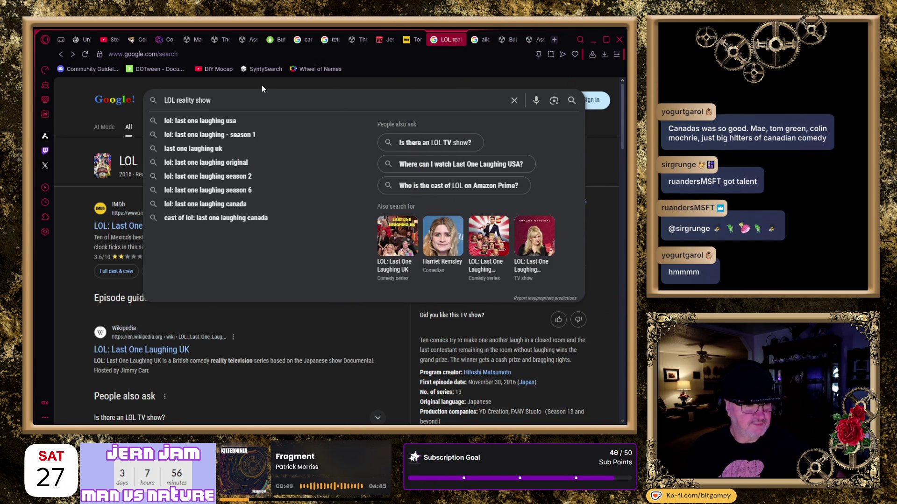
key("ctrl+a")
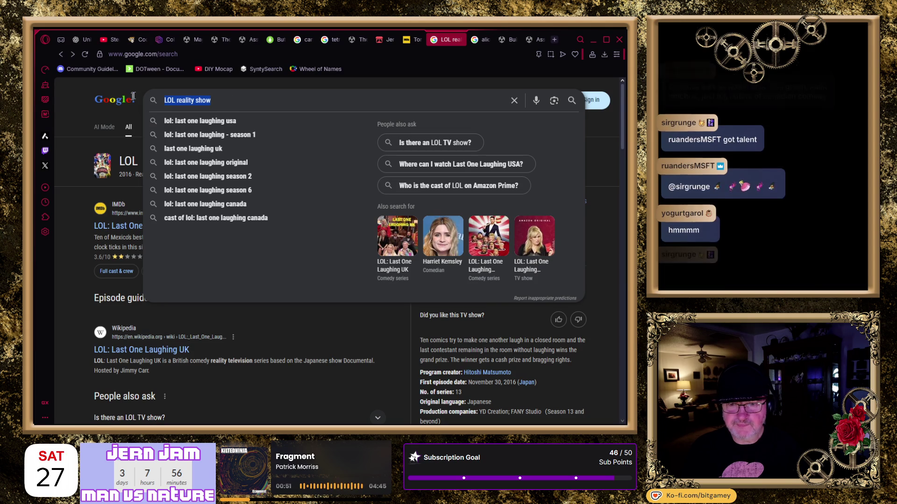
type("famous c")
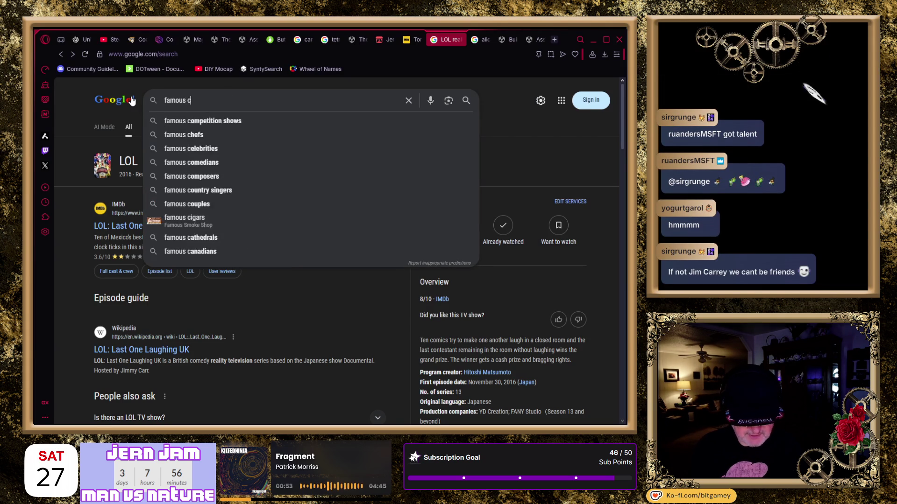
type("anadian comedians")
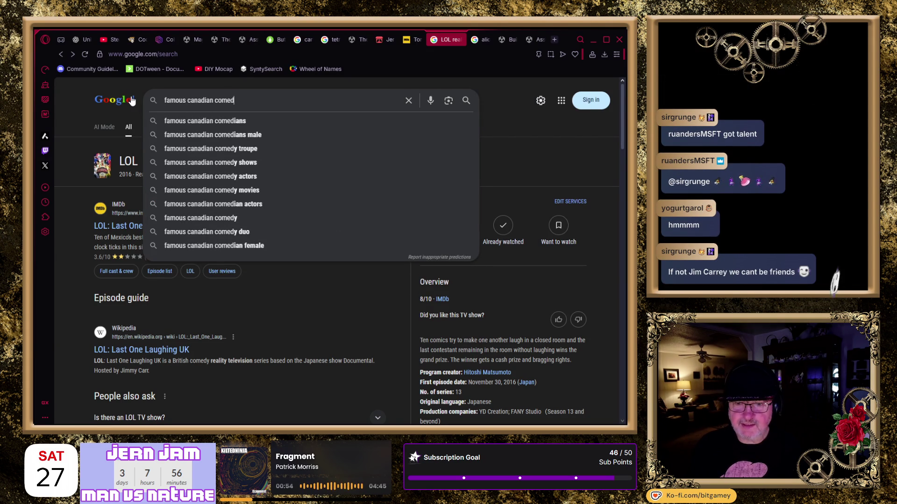
key("Return")
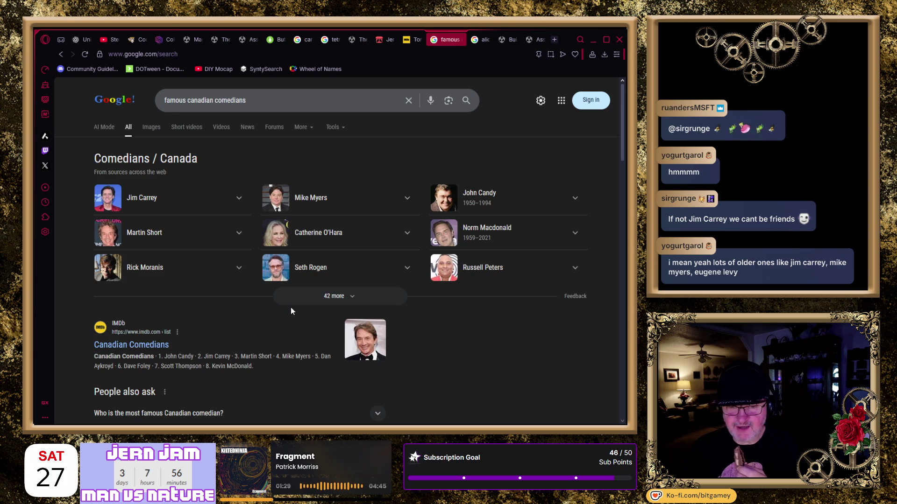
left_click(348, 302)
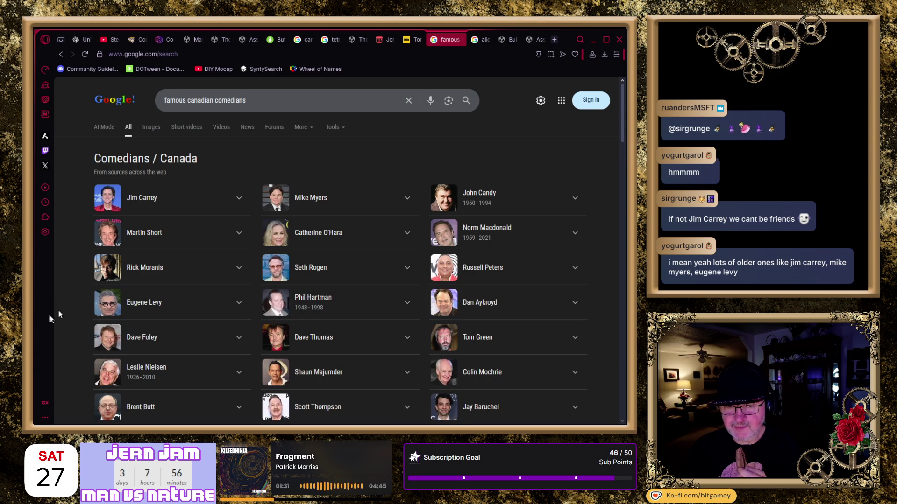